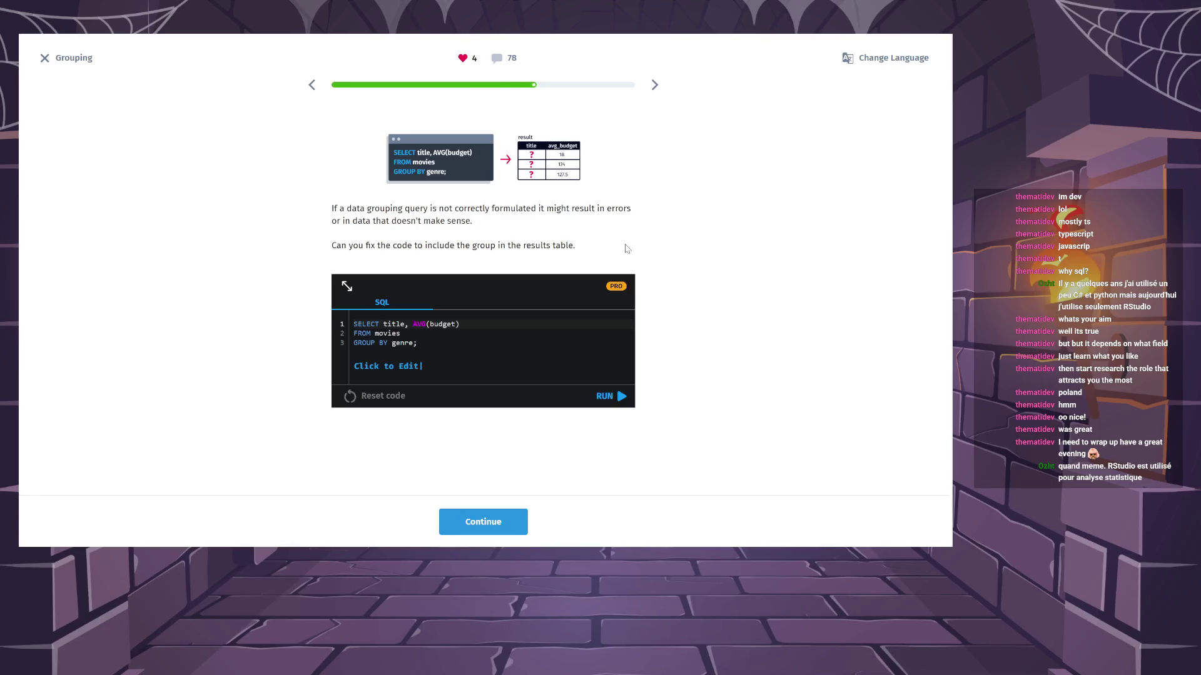
Dismiss the Get Premium popup from the code editor and continue to the avg_budget fill-in exercise.
click(396, 327)
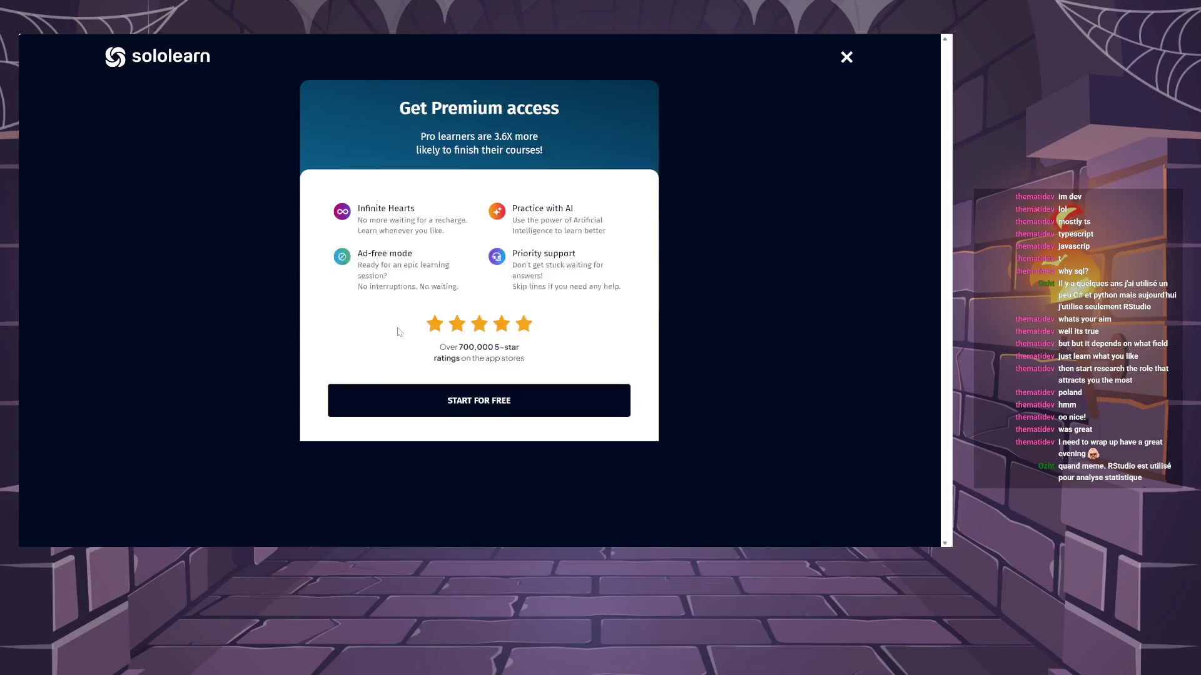
click(847, 57)
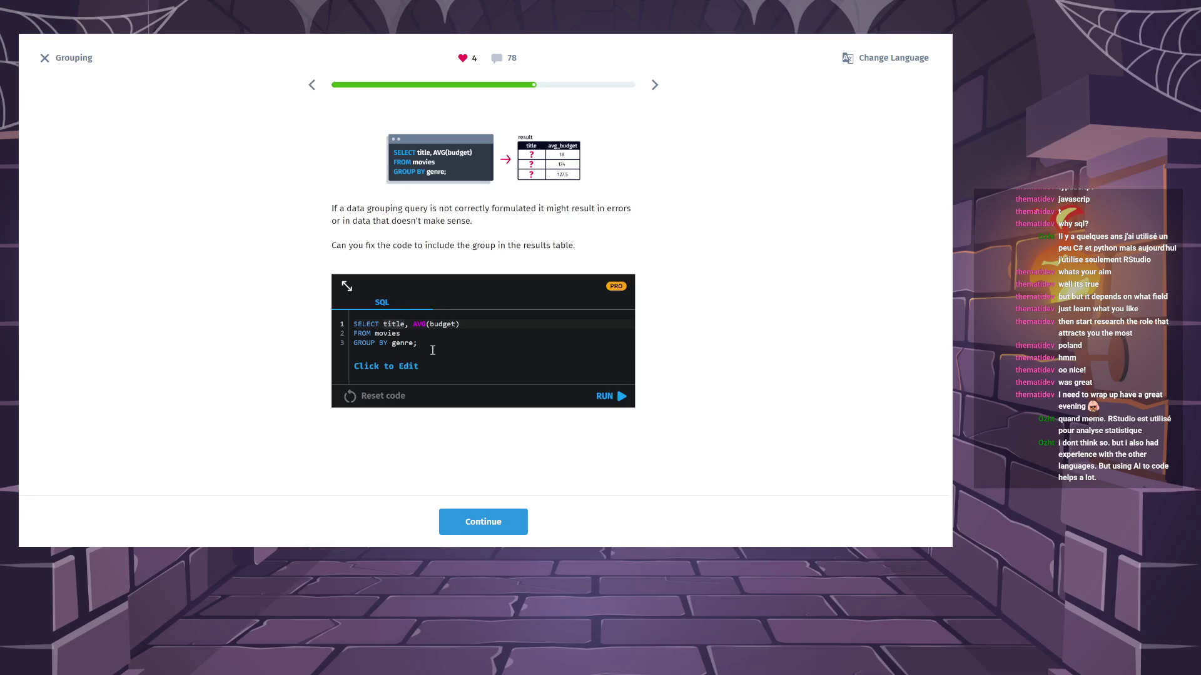
click(508, 526)
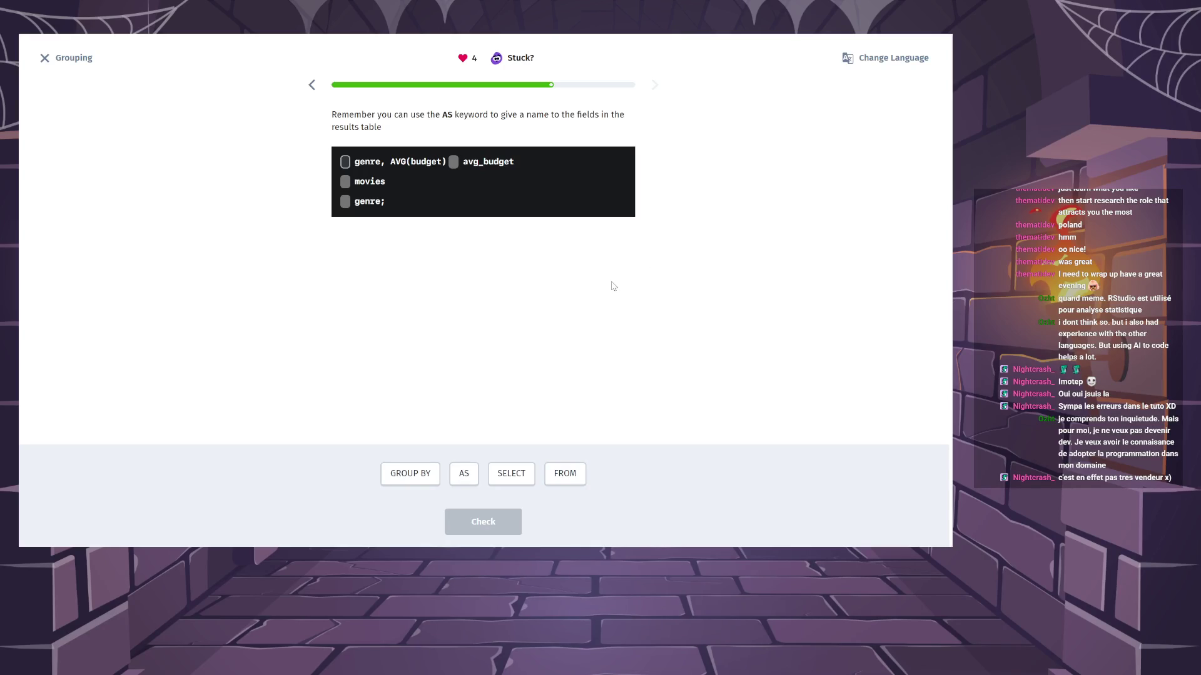
Fill the blanks with SELECT, AS, FROM and GROUP BY for the avg_budget-by-genre query, check, and continue.
click(511, 474)
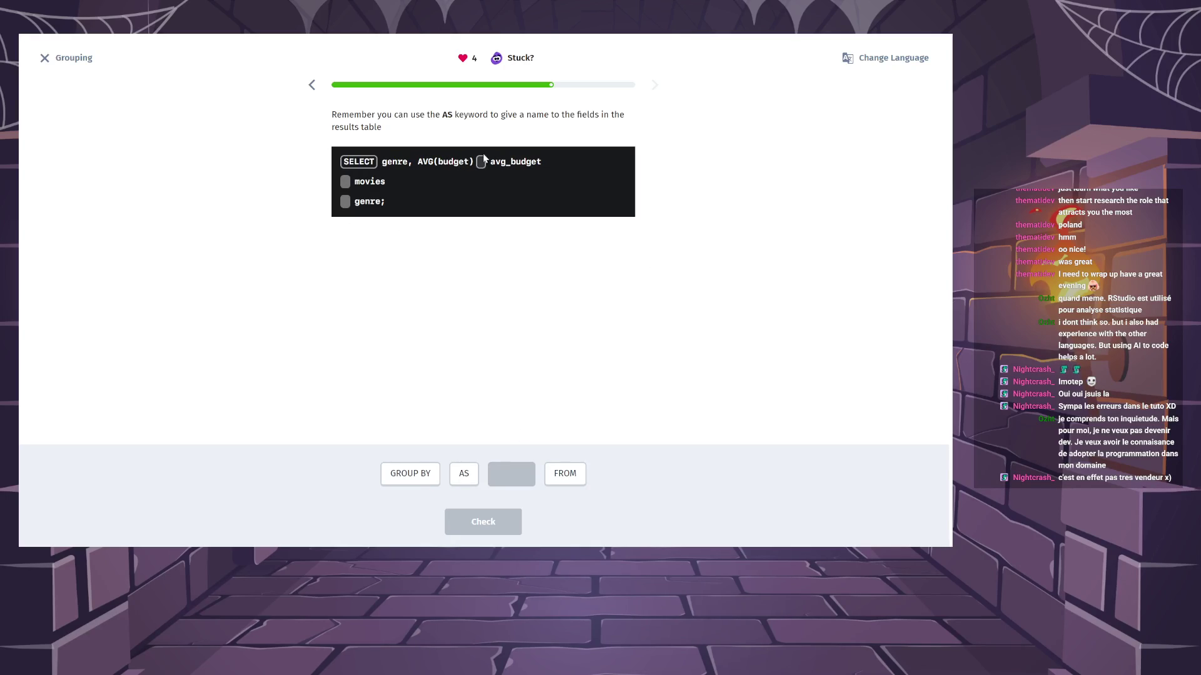
click(472, 470)
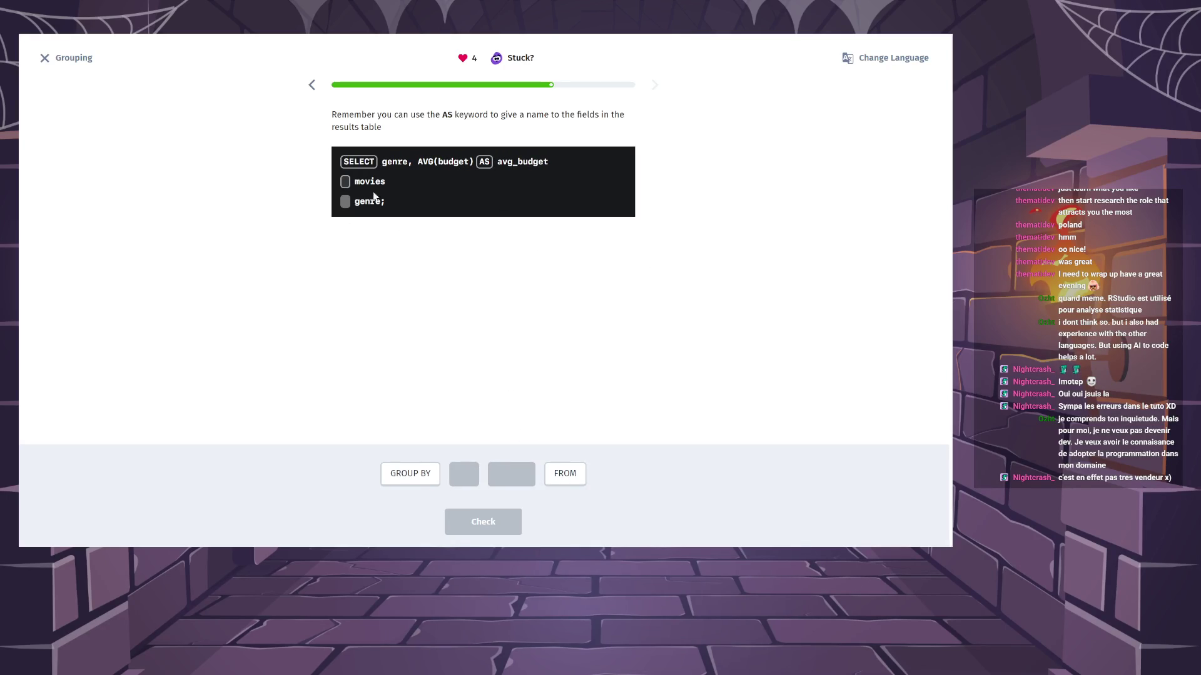
click(558, 476)
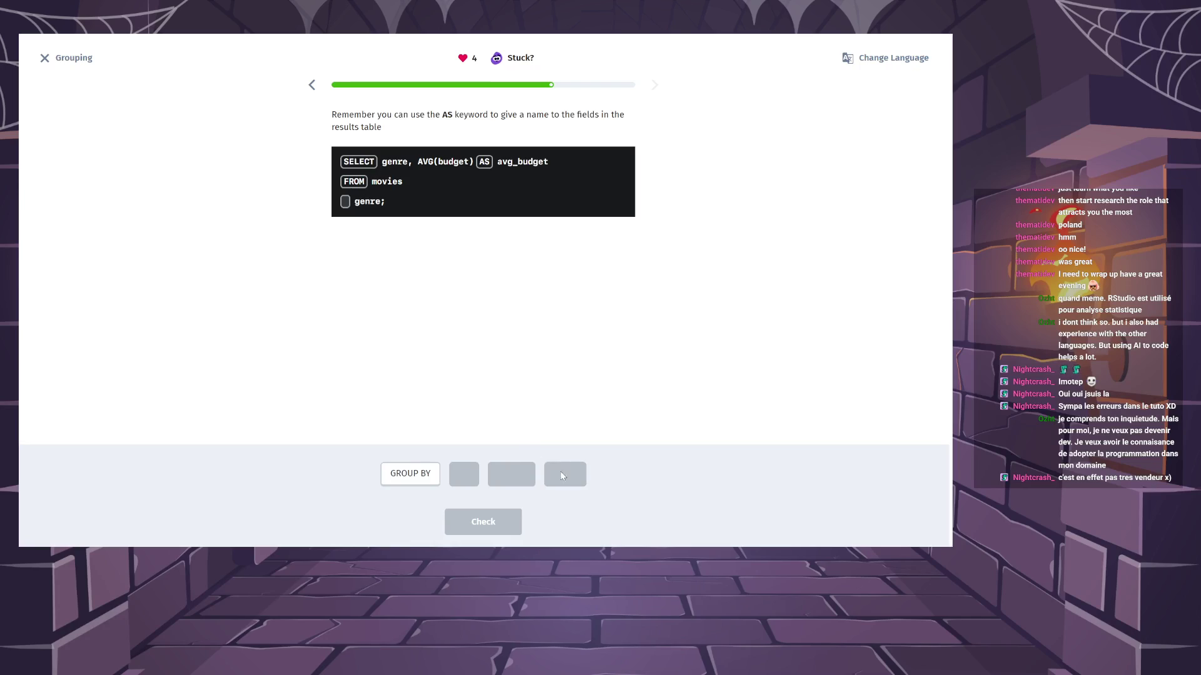
click(414, 478)
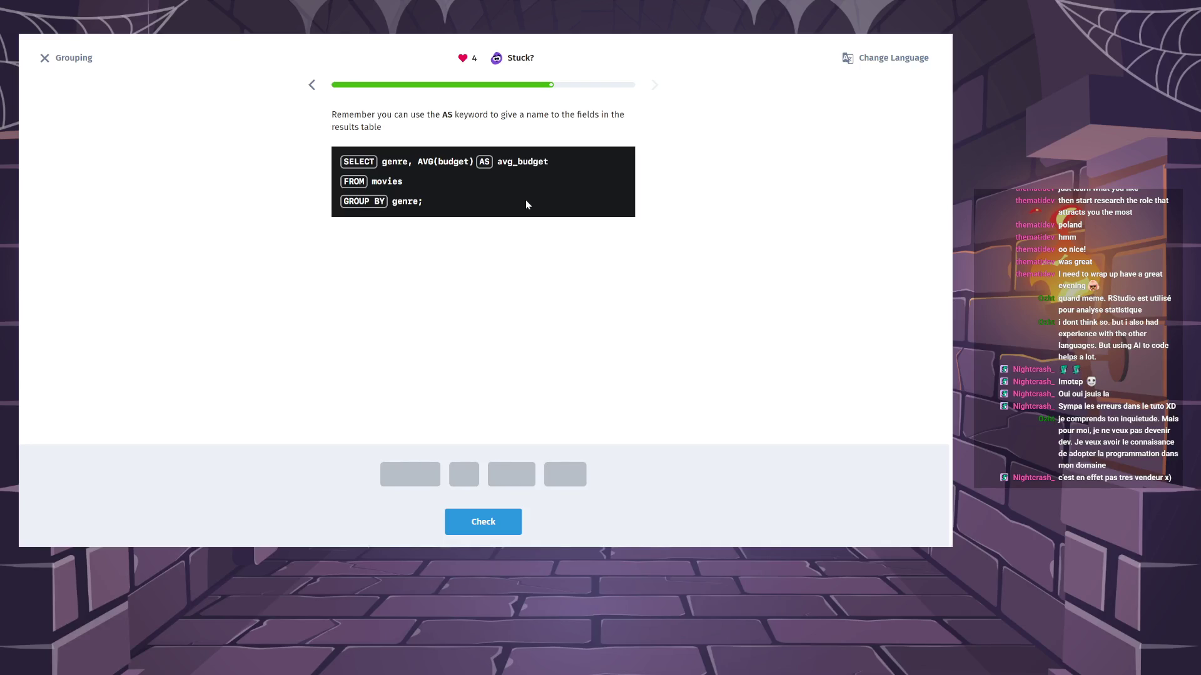
click(480, 523)
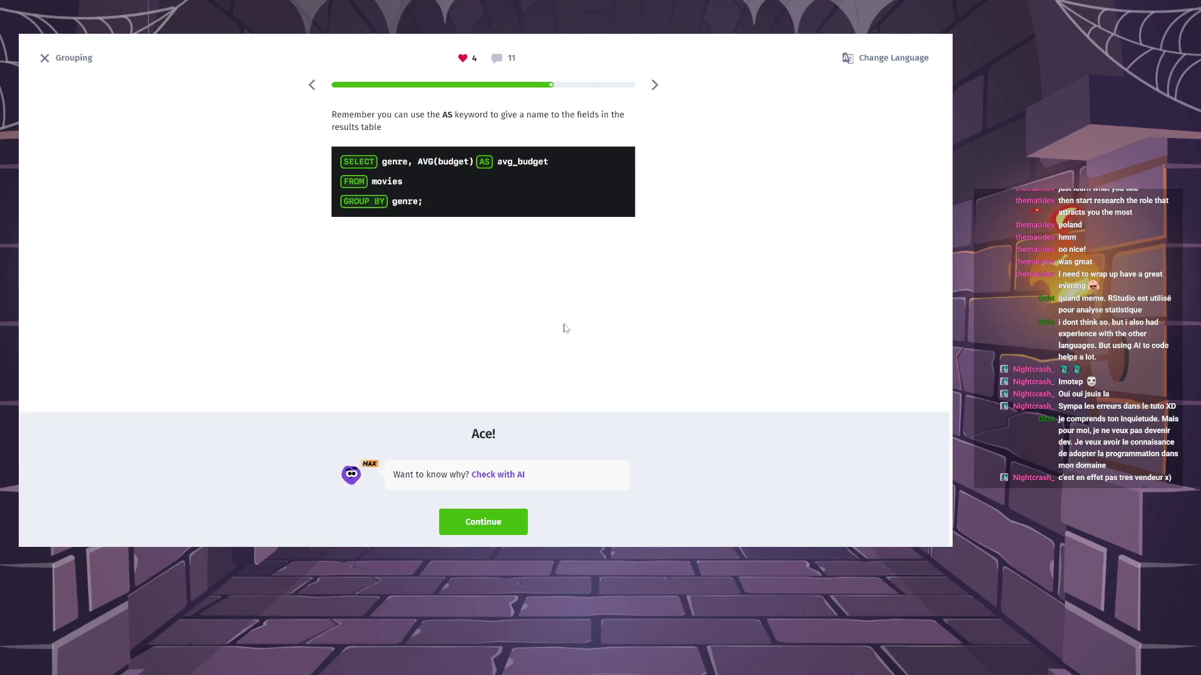
click(498, 526)
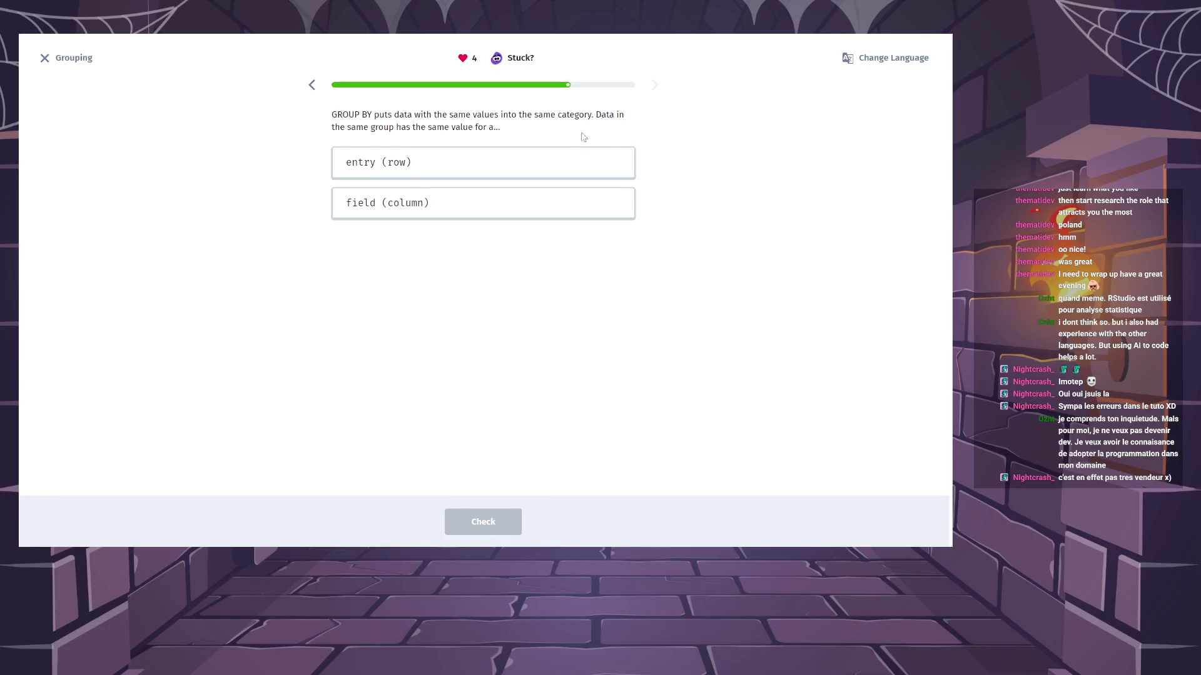
Answer that grouped data shares a field (column), check it, and continue.
mouse_move(598, 117)
mouse_down()
mouse_move(638, 122)
mouse_move(507, 135)
mouse_up()
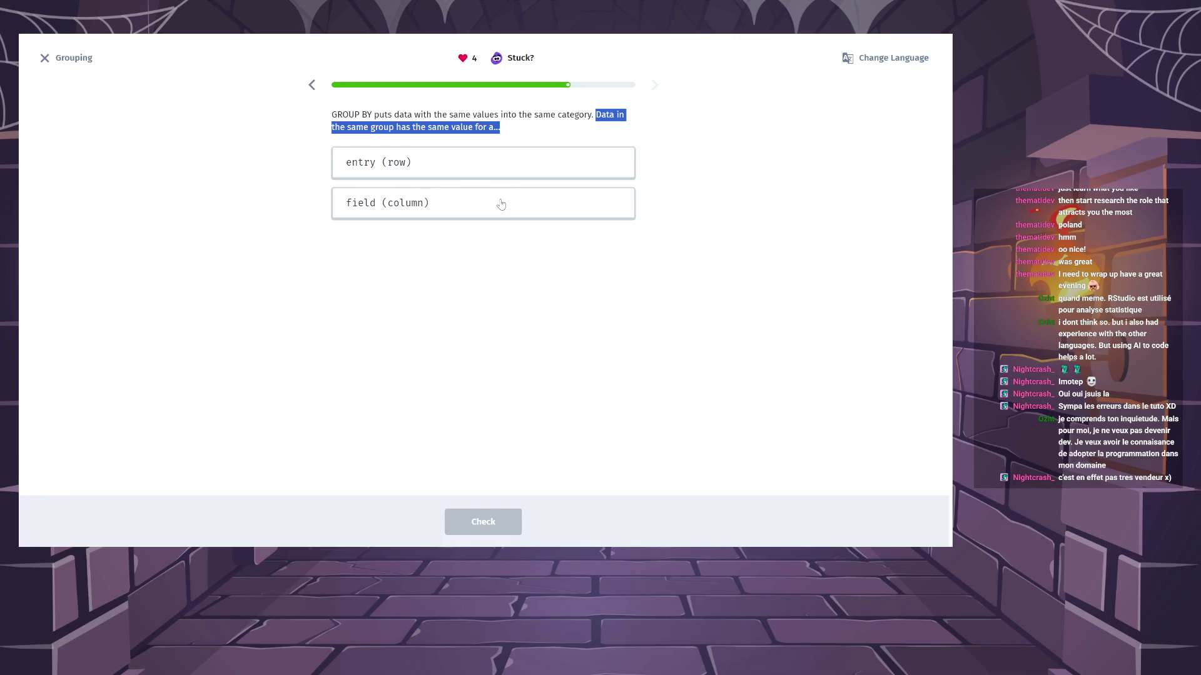
click(501, 204)
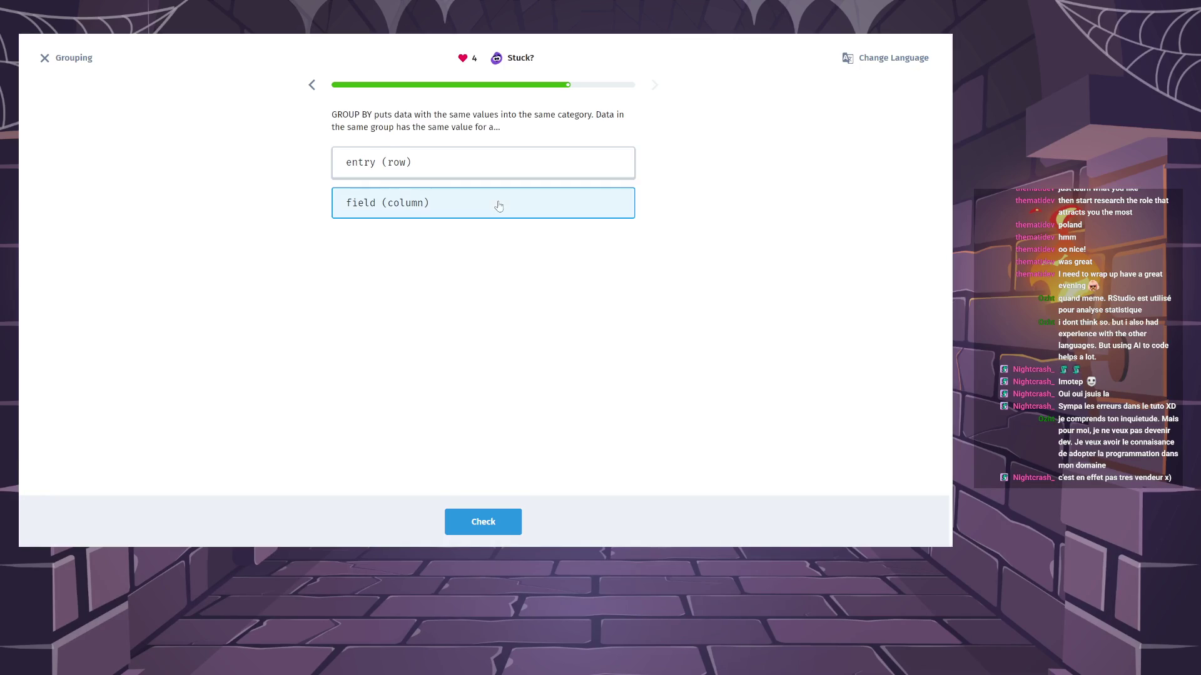
click(501, 529)
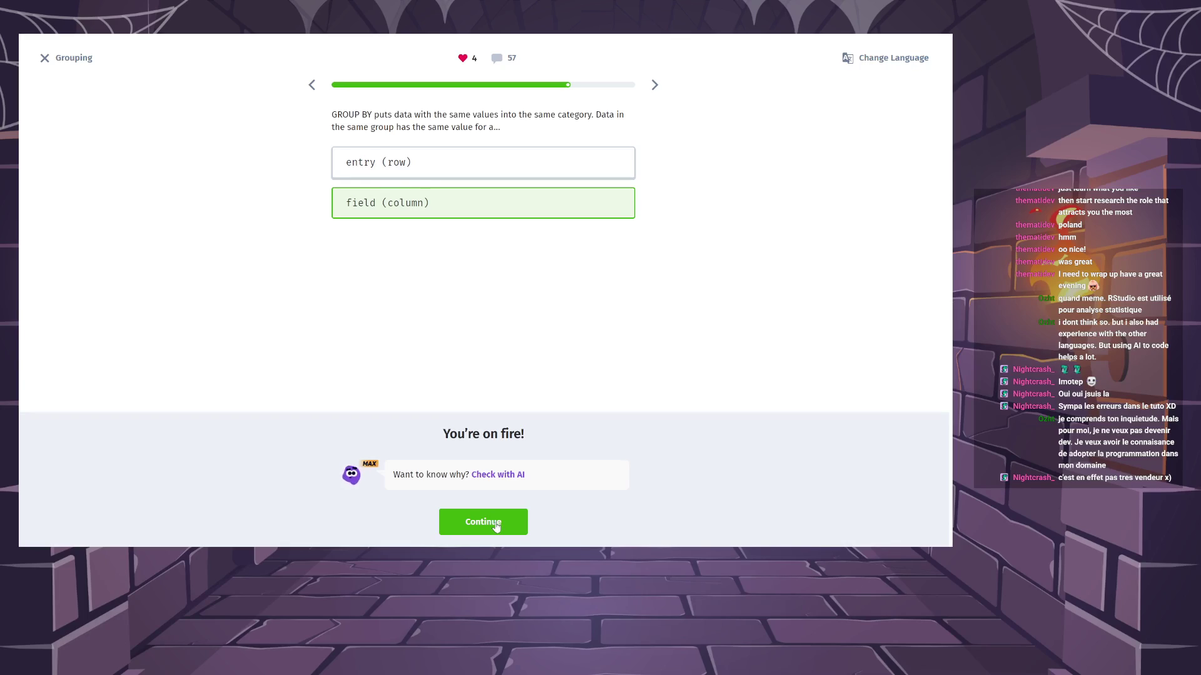
click(499, 524)
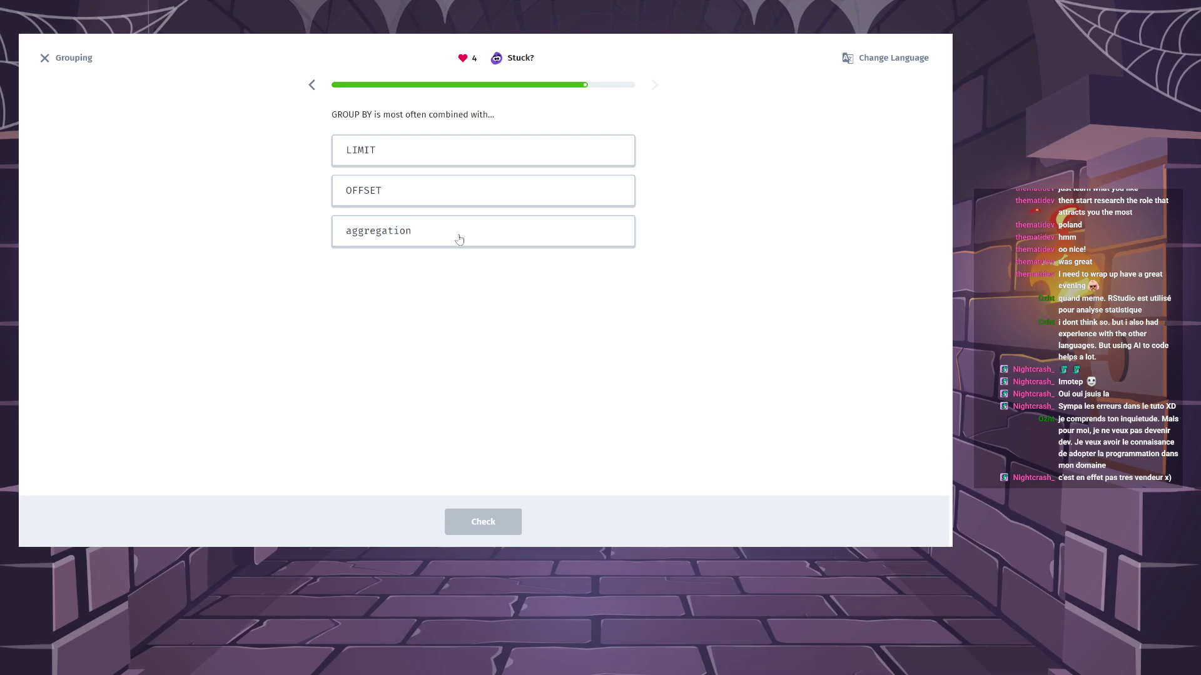
Pick aggregation as what GROUP BY is most often combined with, check, and continue.
click(459, 238)
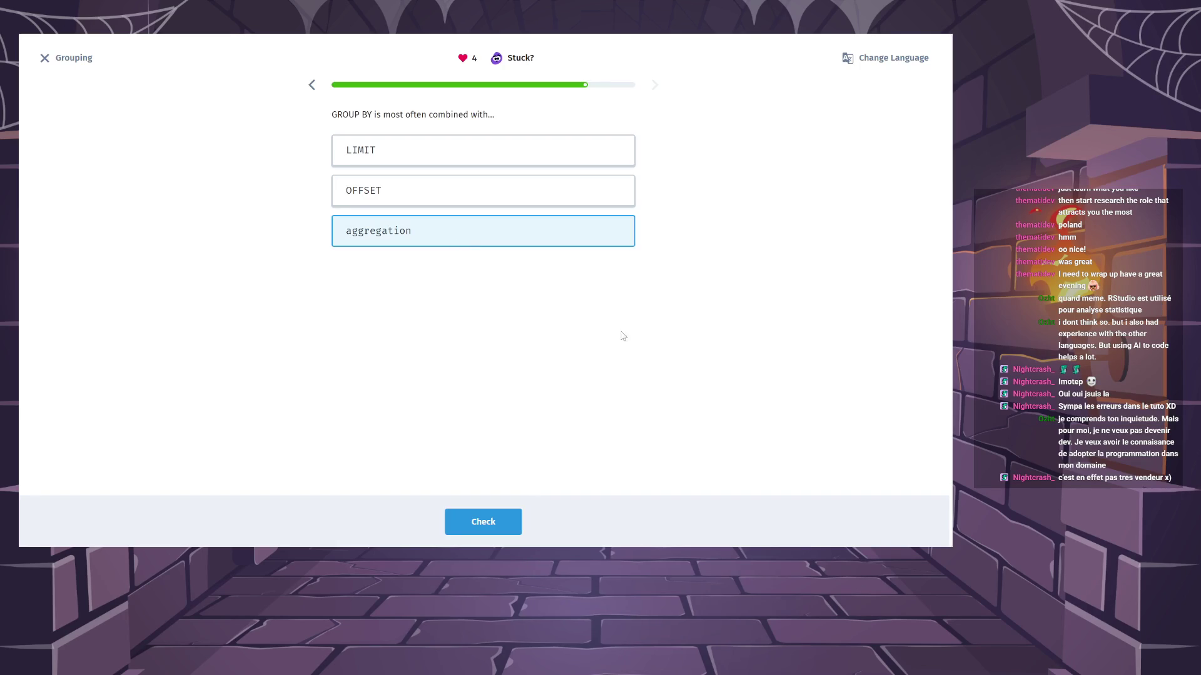
click(450, 532)
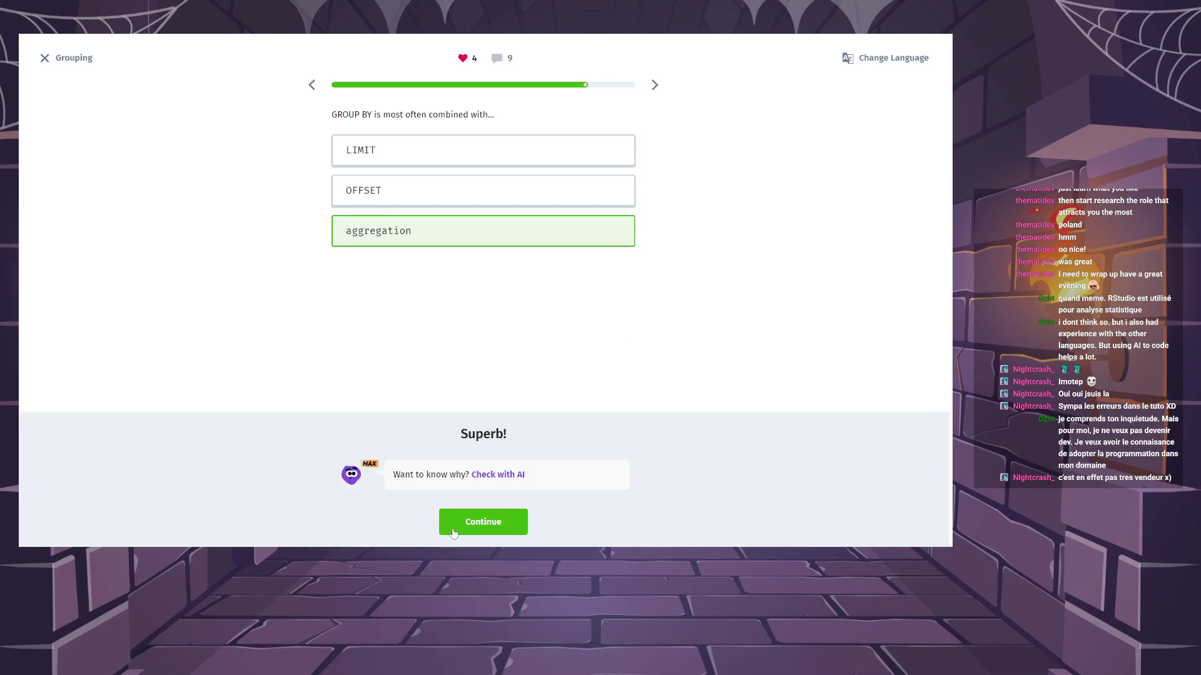
click(457, 524)
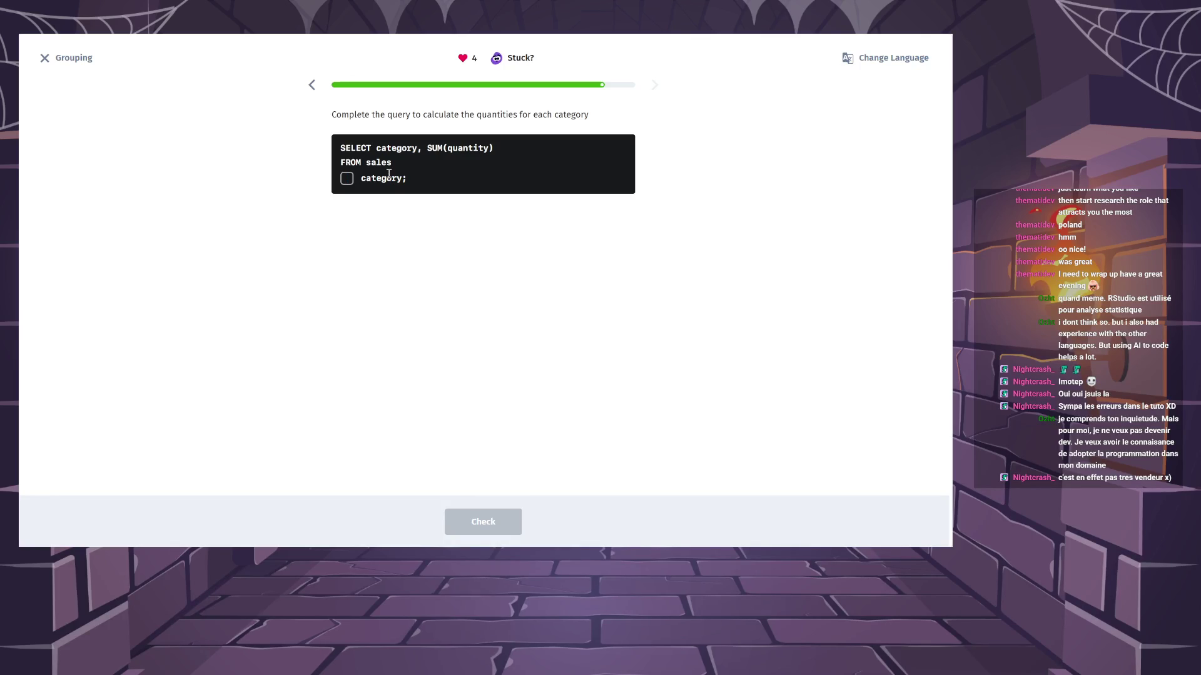
Enter GROUP BY in the sales quantity query's blank, check it, and continue to the takeaways.
text(GROUP BY)
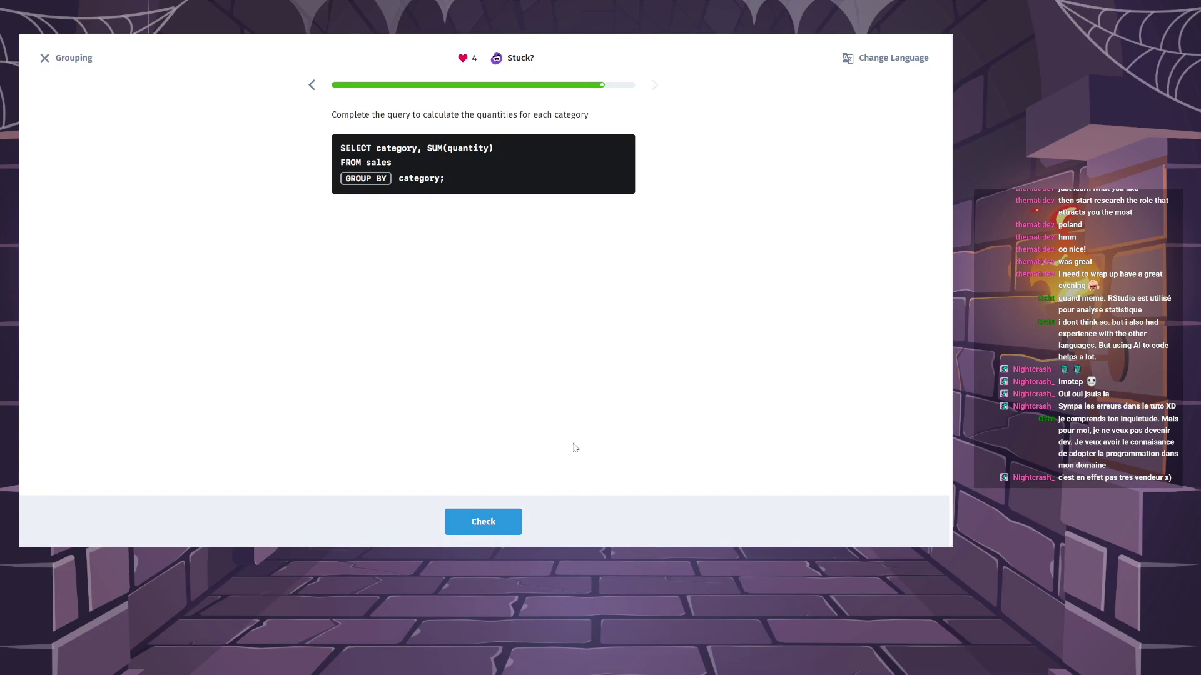
click(512, 525)
click(511, 525)
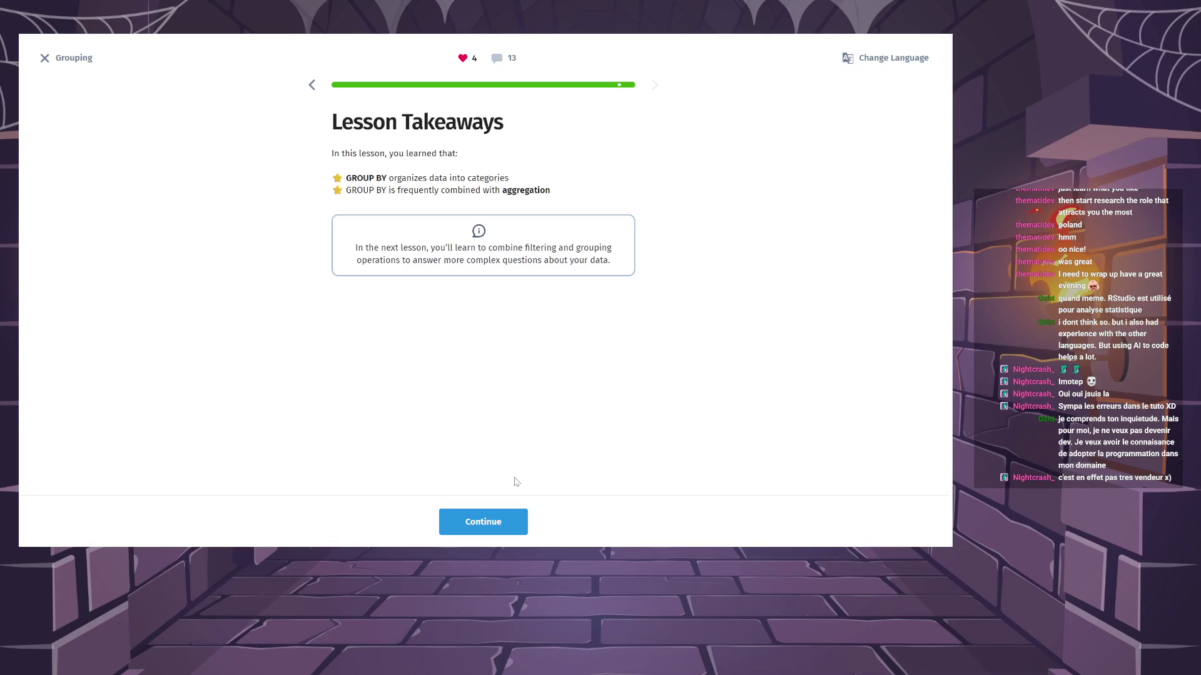
Finish the Grouping lesson, close the Get Premium offer, and start the Grouping and Filtering lesson.
click(507, 520)
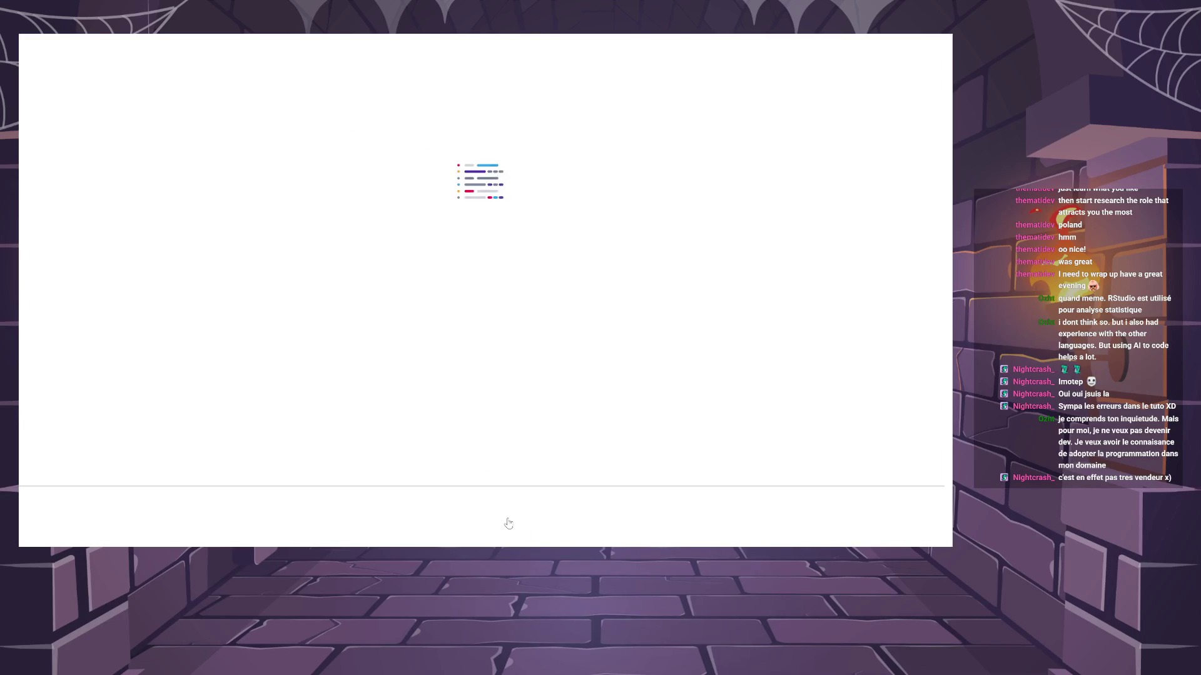
click(508, 521)
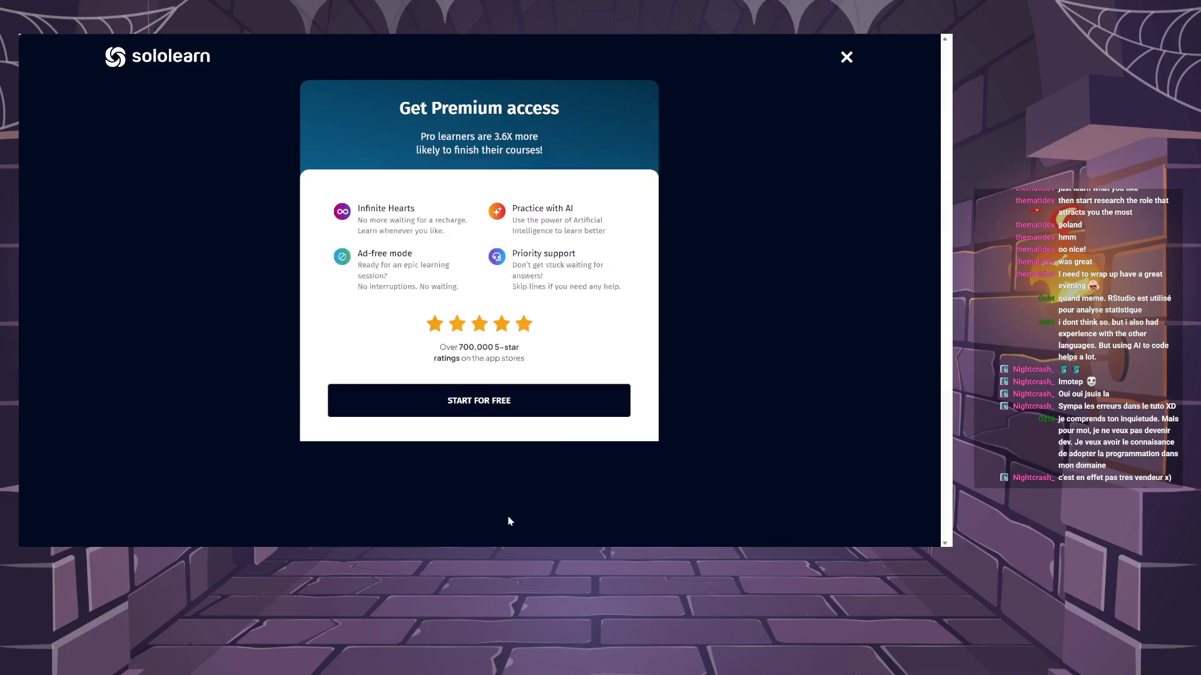
click(846, 57)
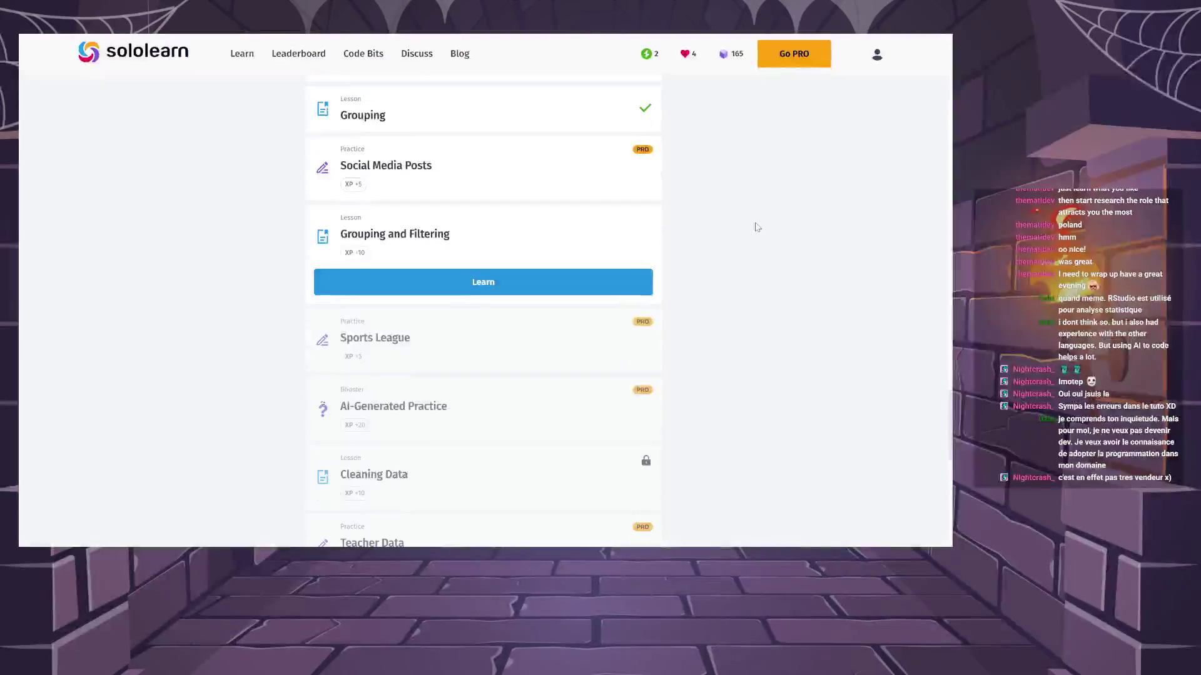
click(644, 282)
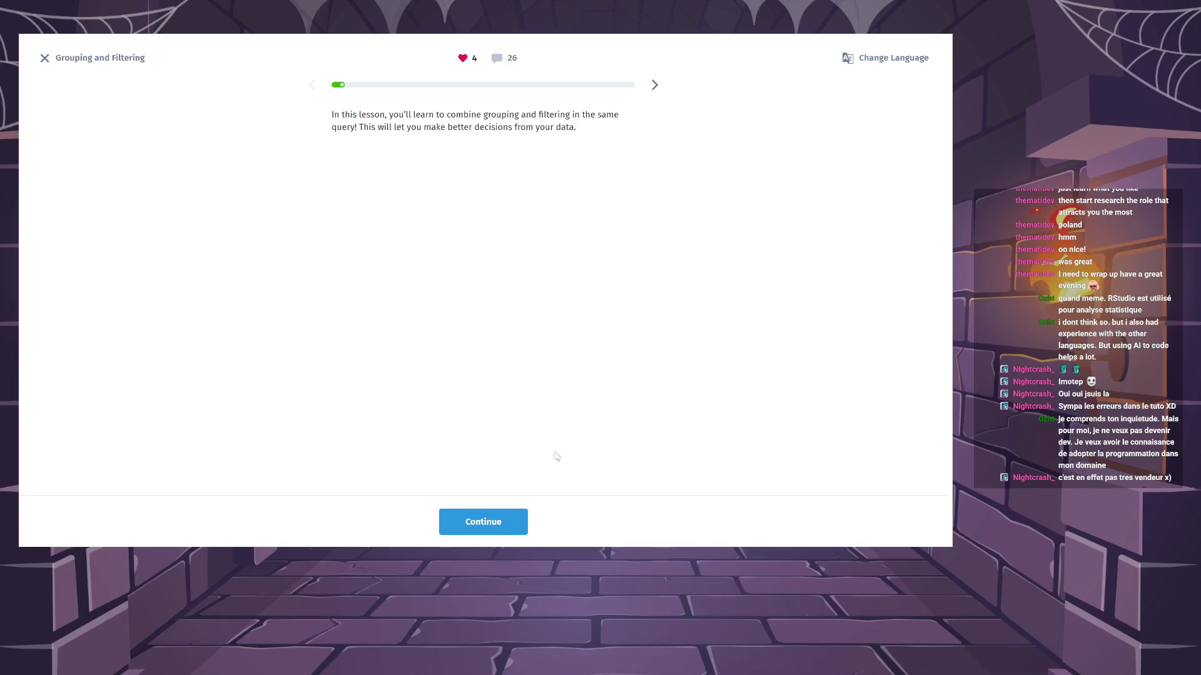
click(509, 519)
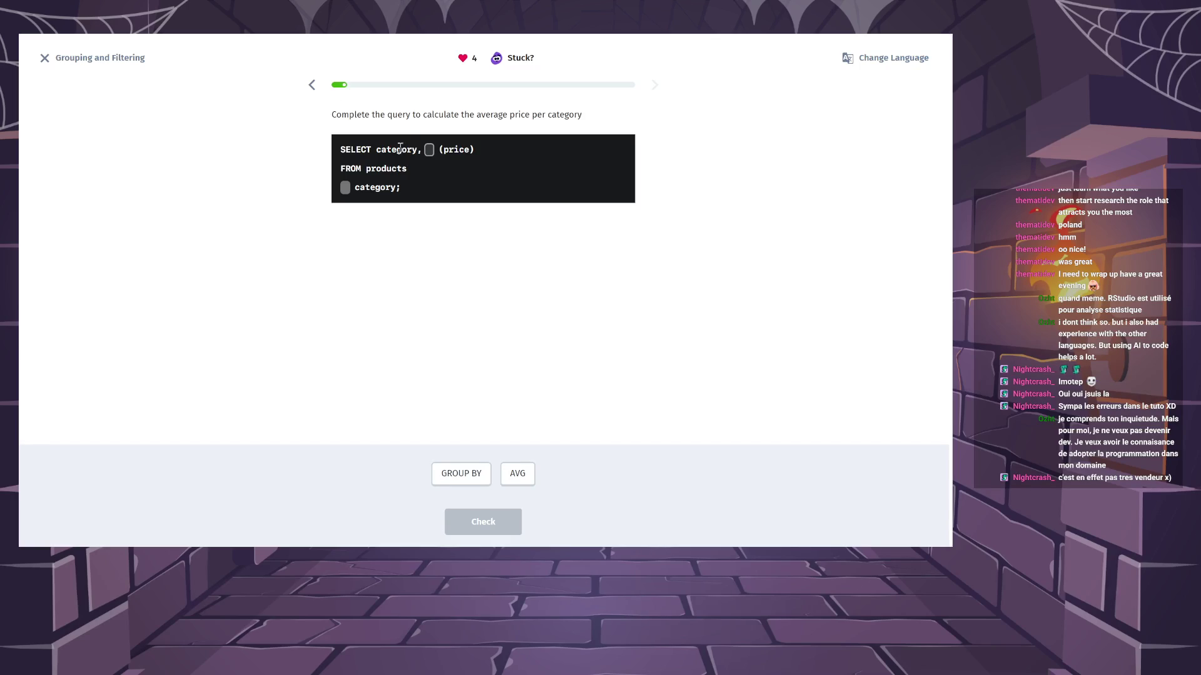
Fill the average-price query with AVG and GROUP BY, check it, and continue.
click(528, 480)
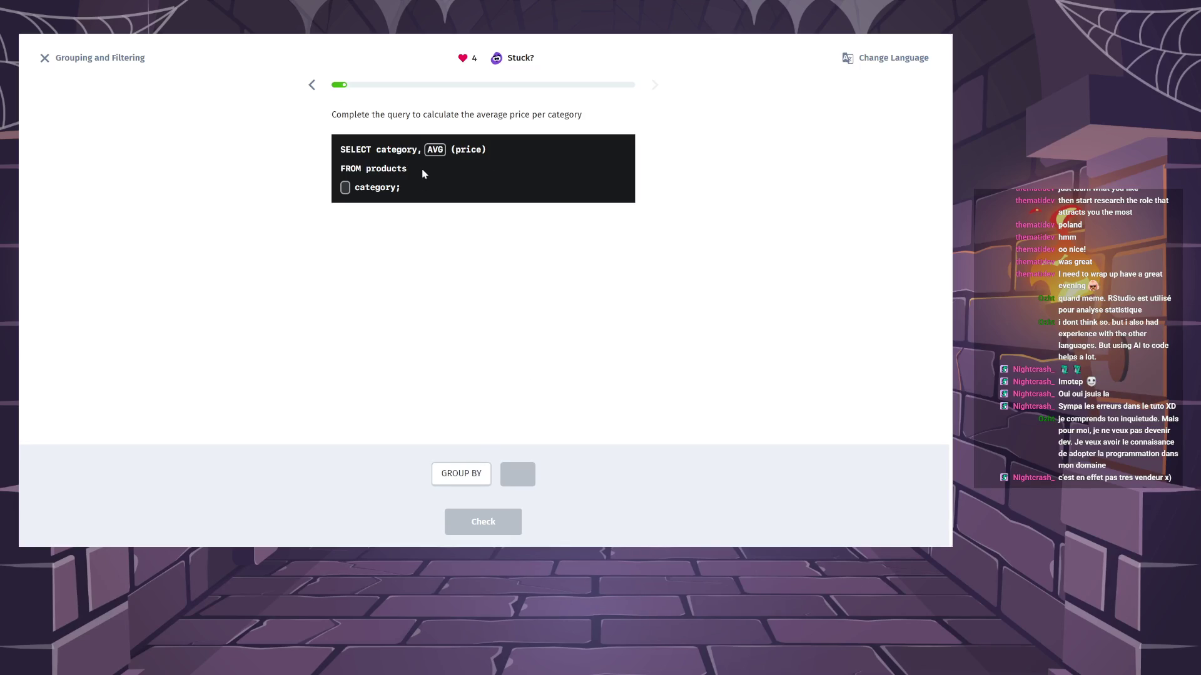
click(473, 474)
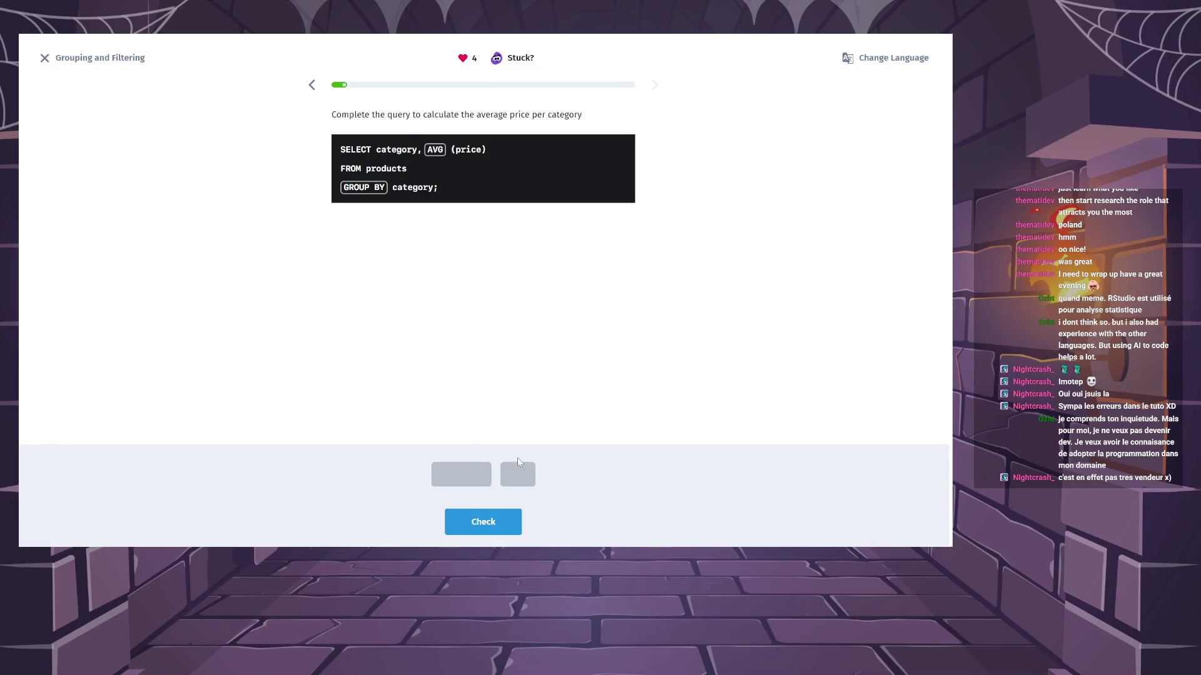
click(517, 524)
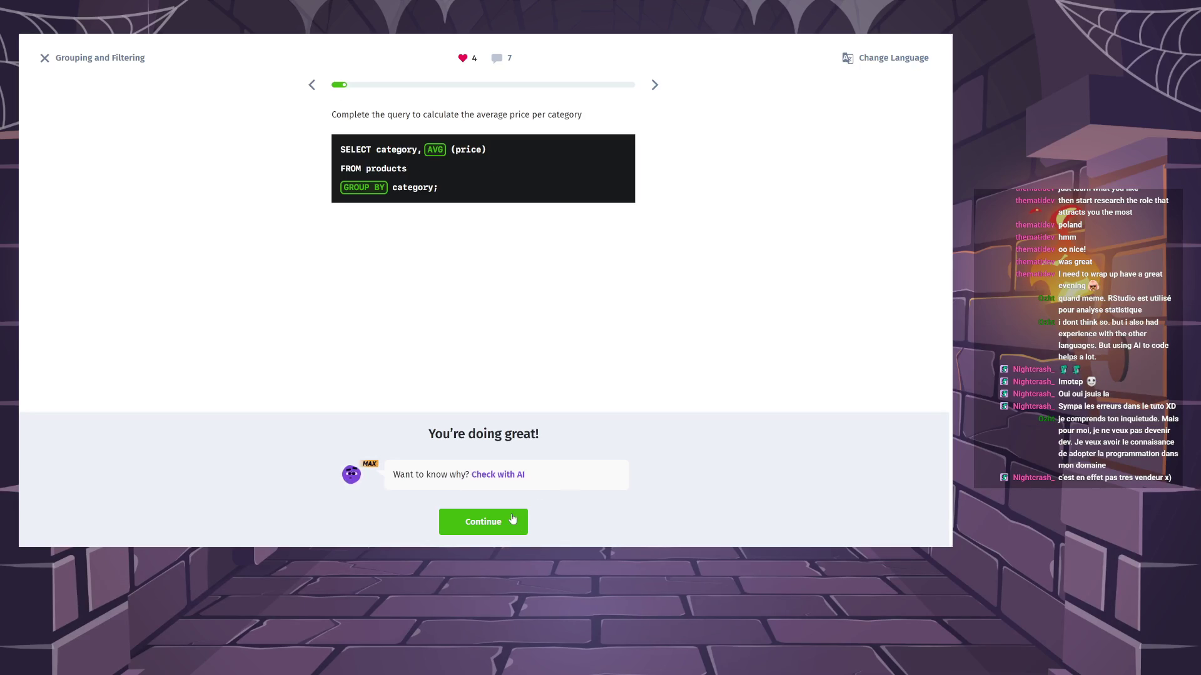
click(516, 520)
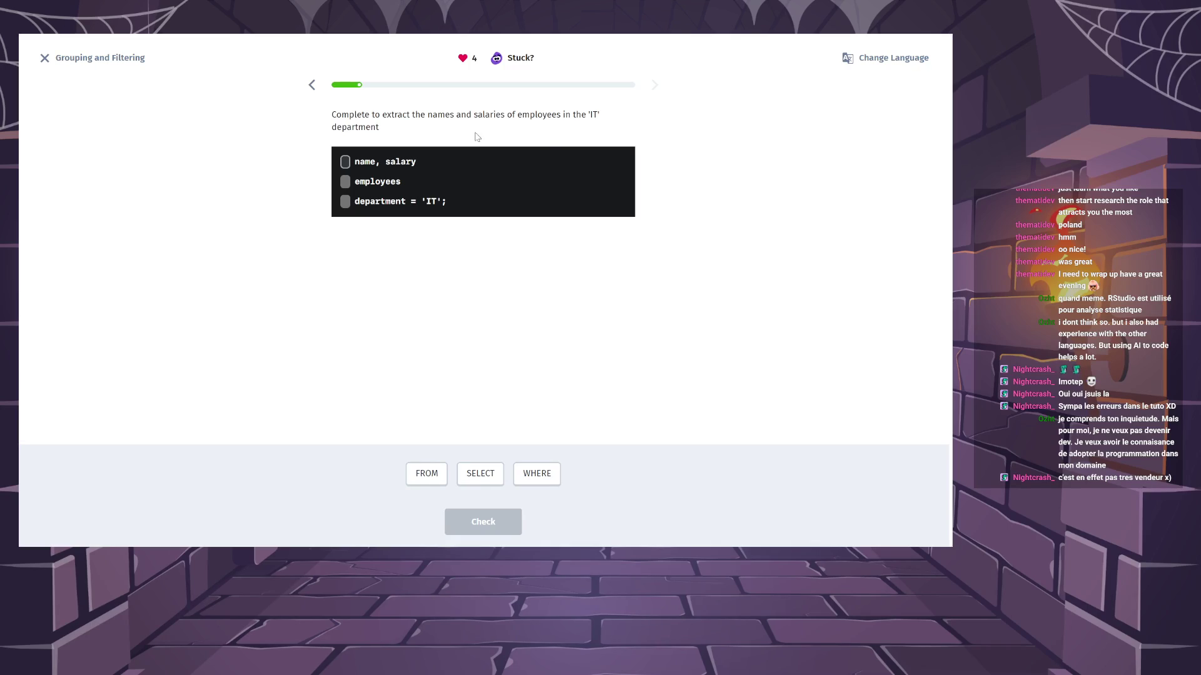
Fill SELECT, FROM and WHERE into the IT-employees salary query, check it, and continue.
click(486, 479)
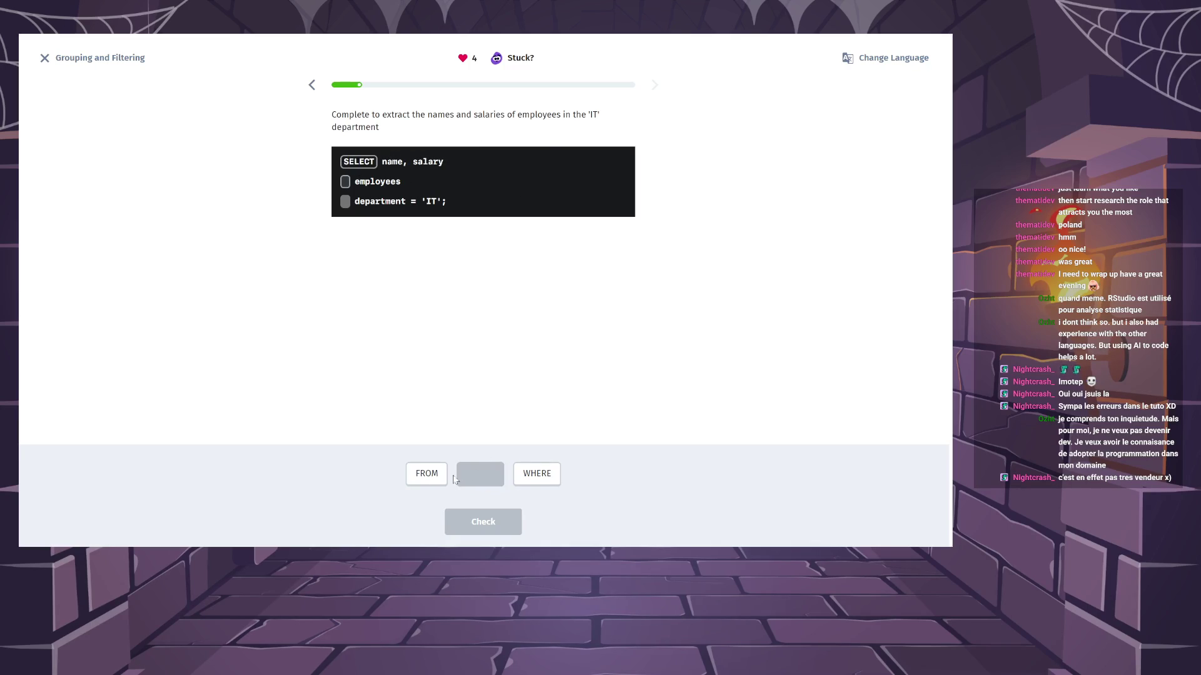
click(428, 476)
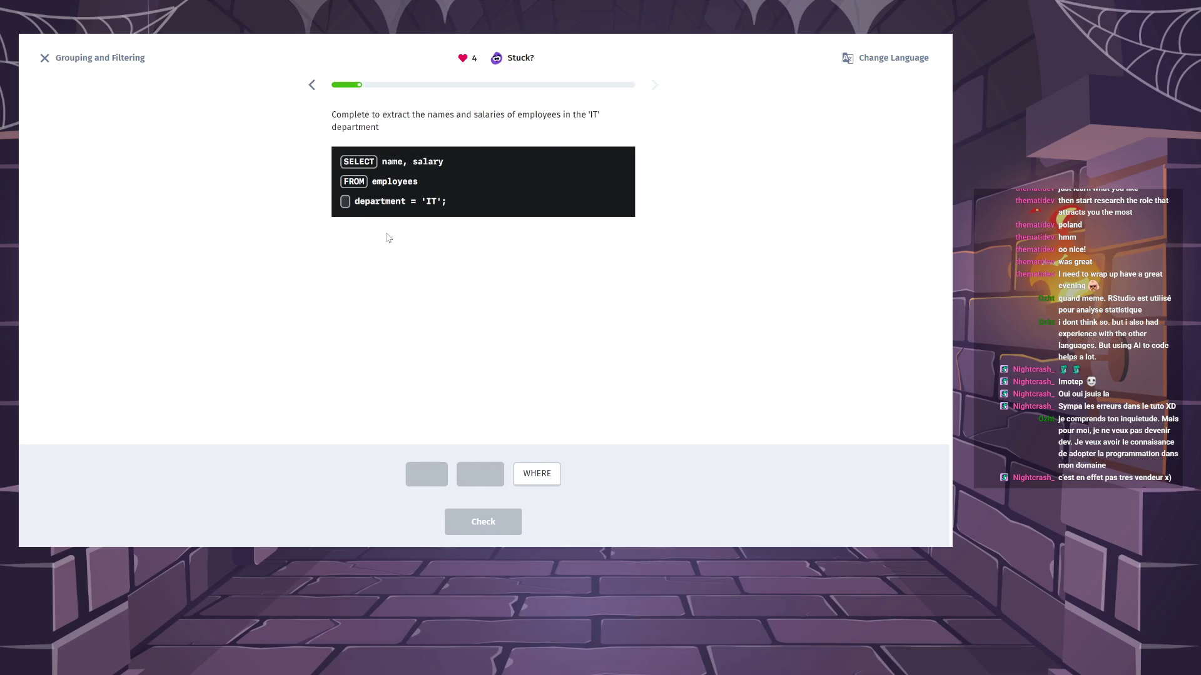
click(537, 471)
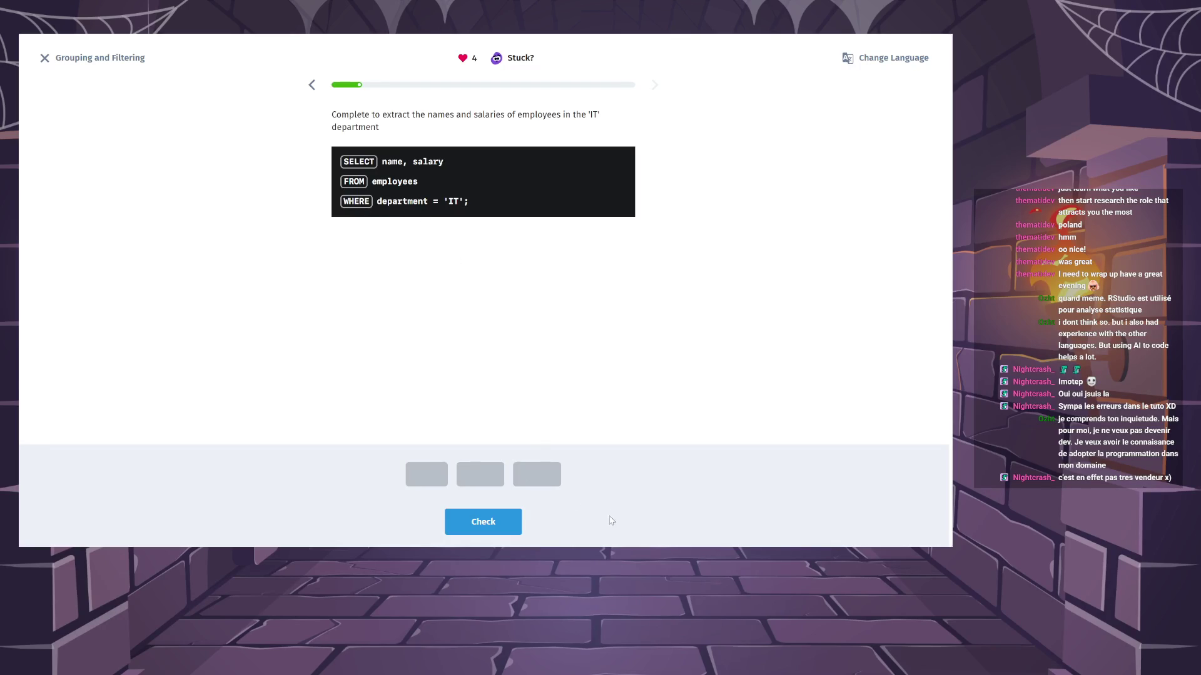
click(495, 529)
click(500, 528)
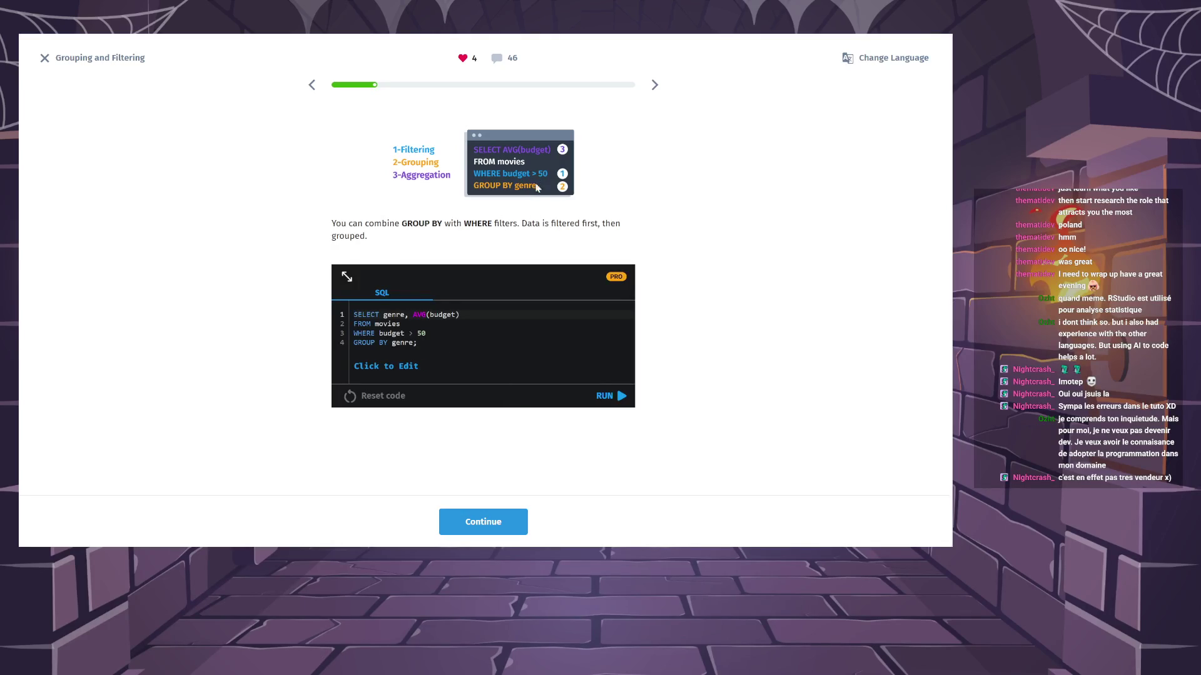
Read the WHERE-before-GROUP BY explanation and continue to the products exercise.
click(519, 517)
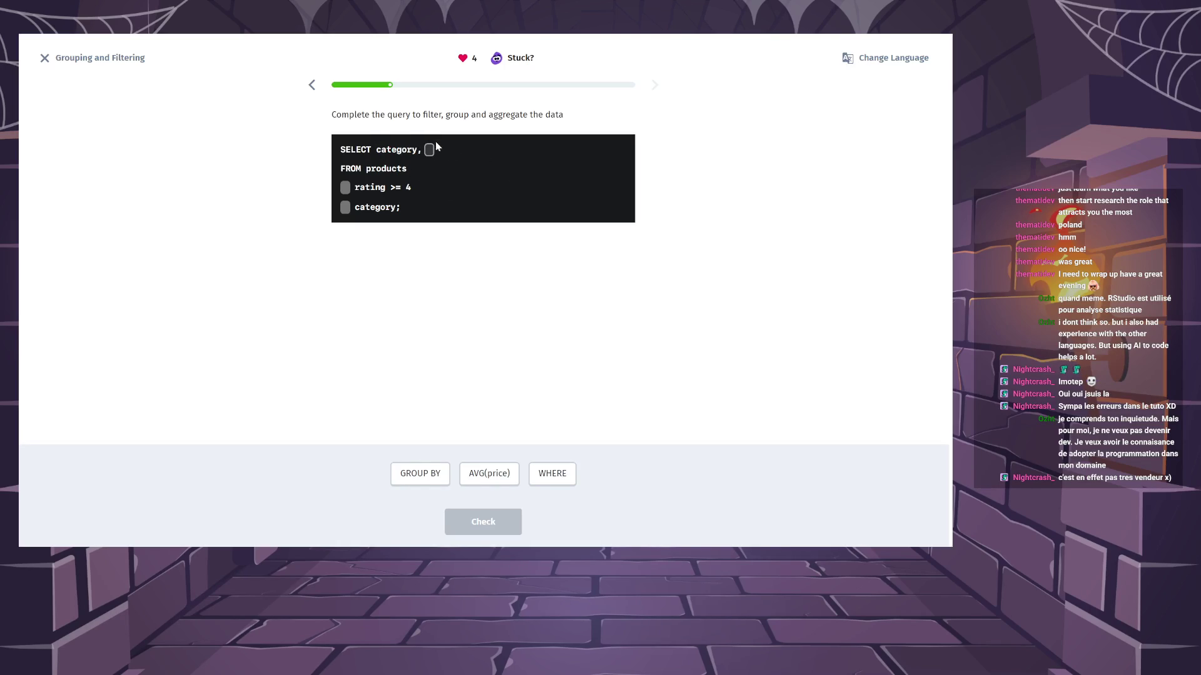
Complete the products query with AVG(price), WHERE rating >= 4 and GROUP BY, check, and continue.
click(489, 473)
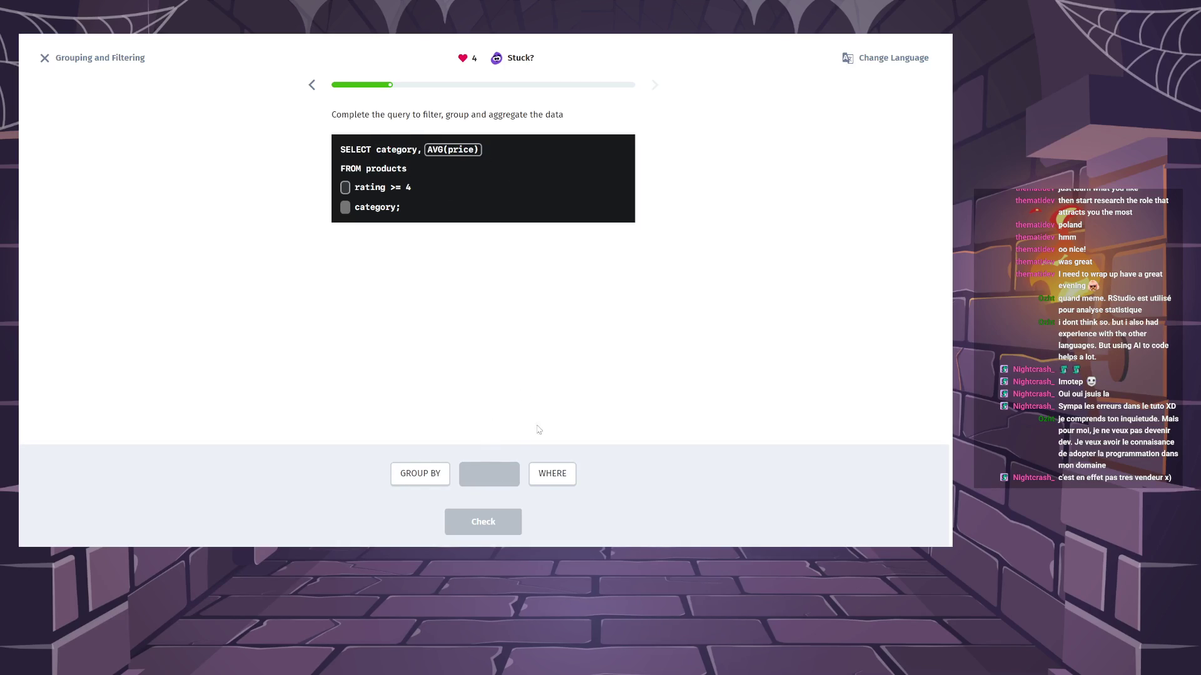
click(551, 477)
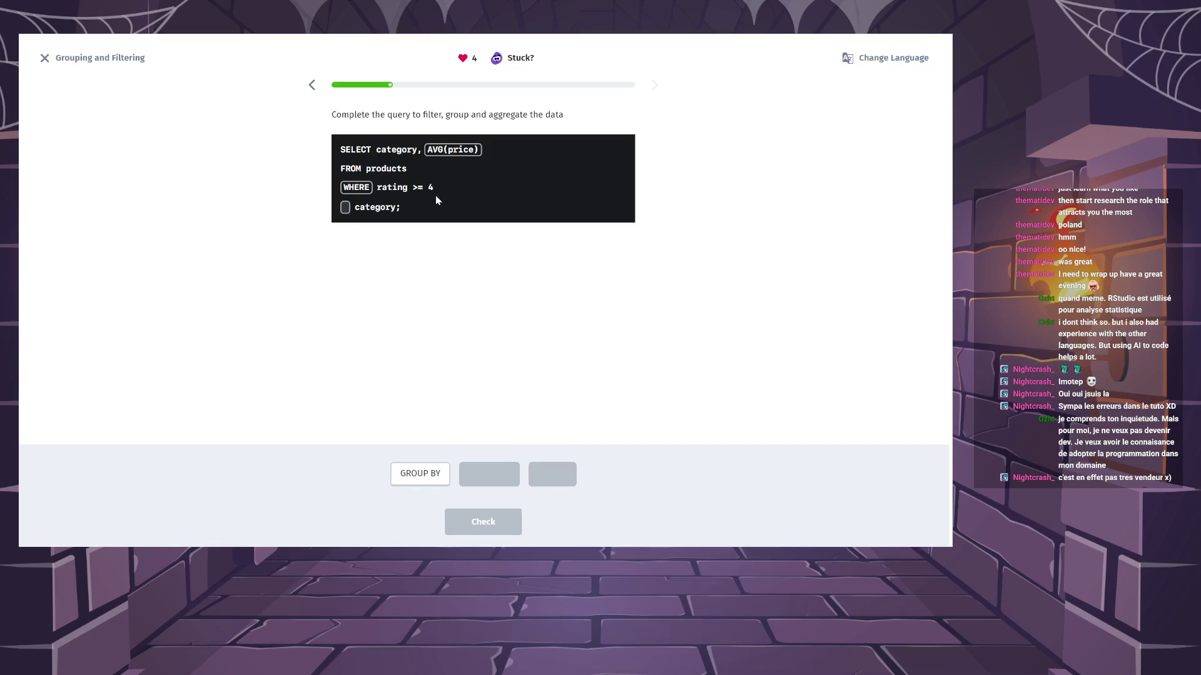
click(419, 475)
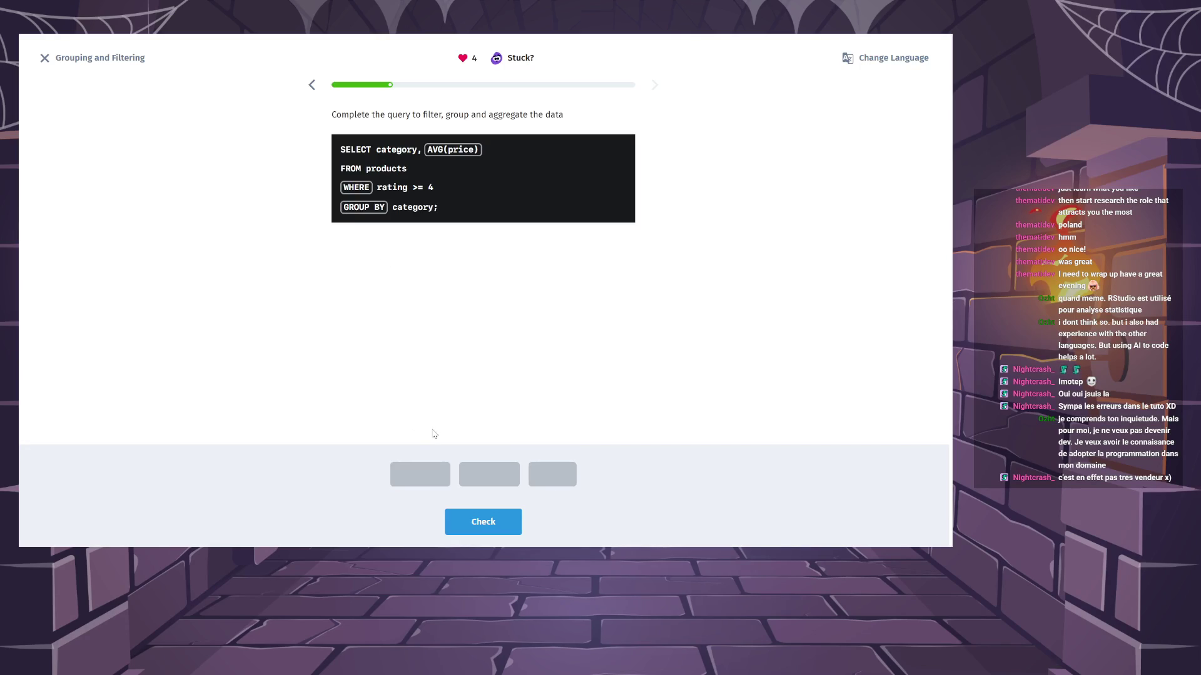
click(509, 523)
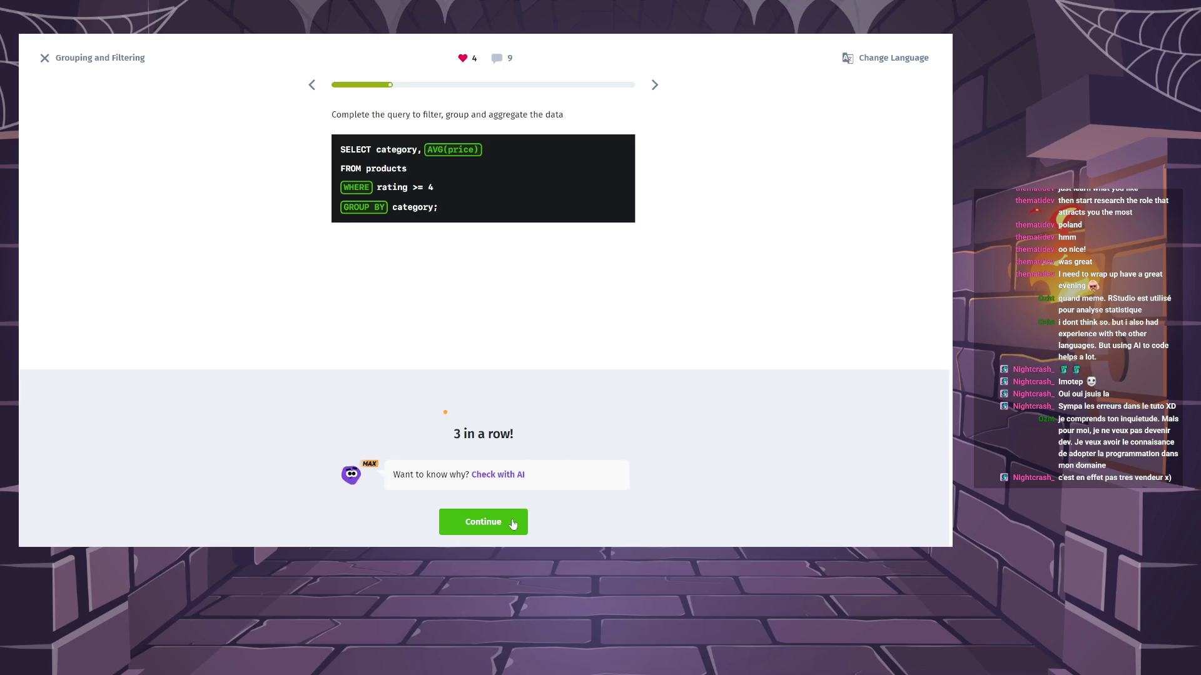
click(509, 524)
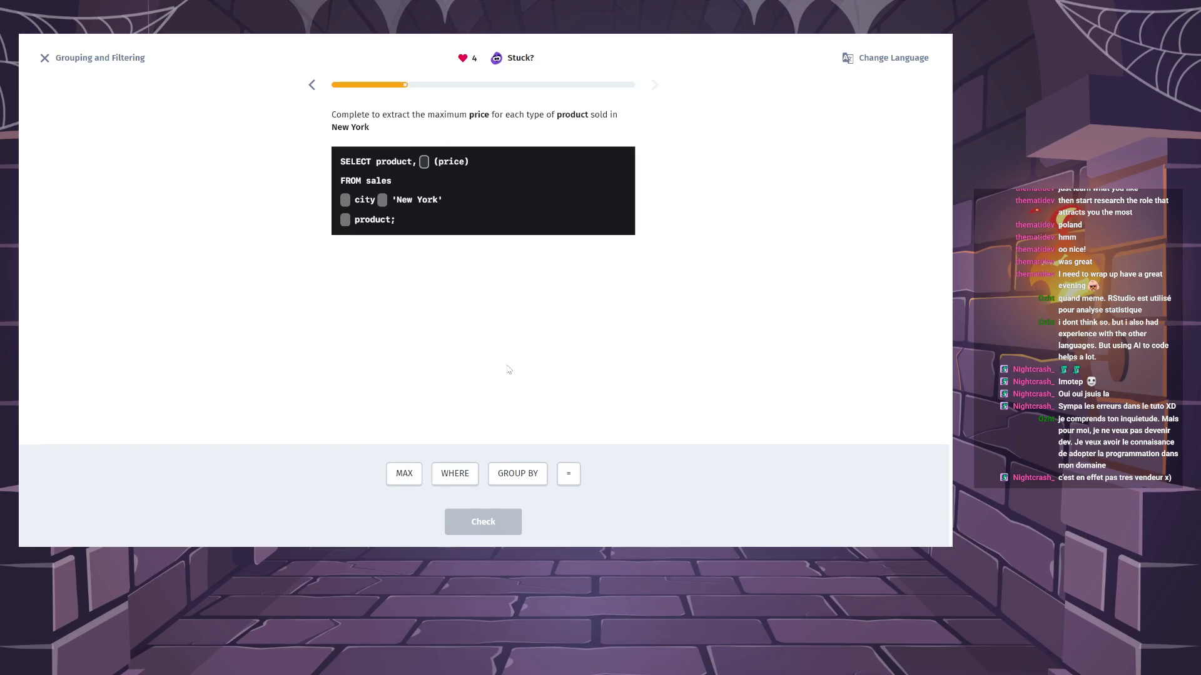
Fill the New York query with MAX, WHERE, = and GROUP BY product, then check it.
click(404, 474)
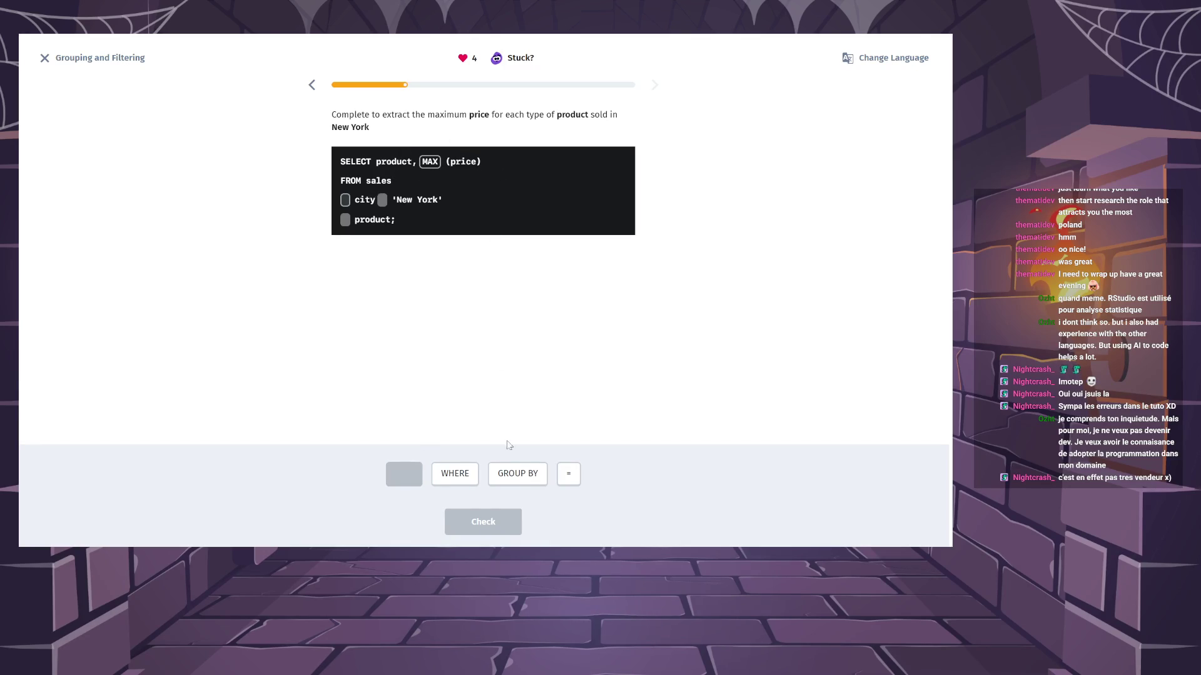
click(454, 473)
click(569, 474)
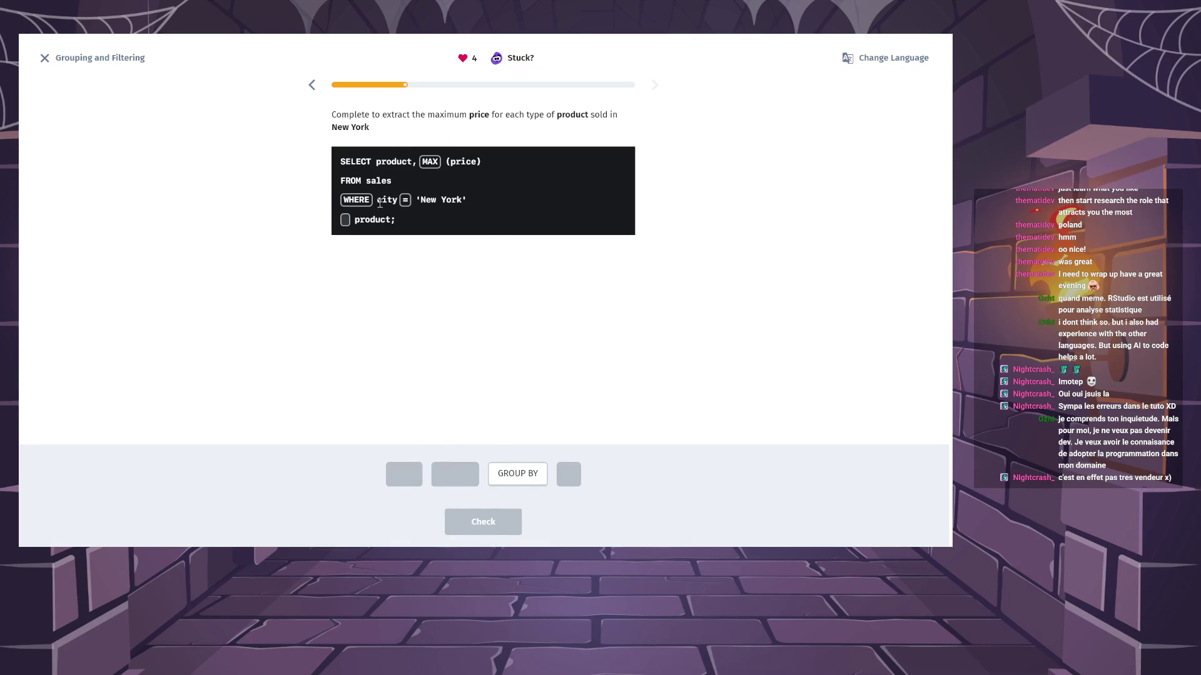
click(534, 474)
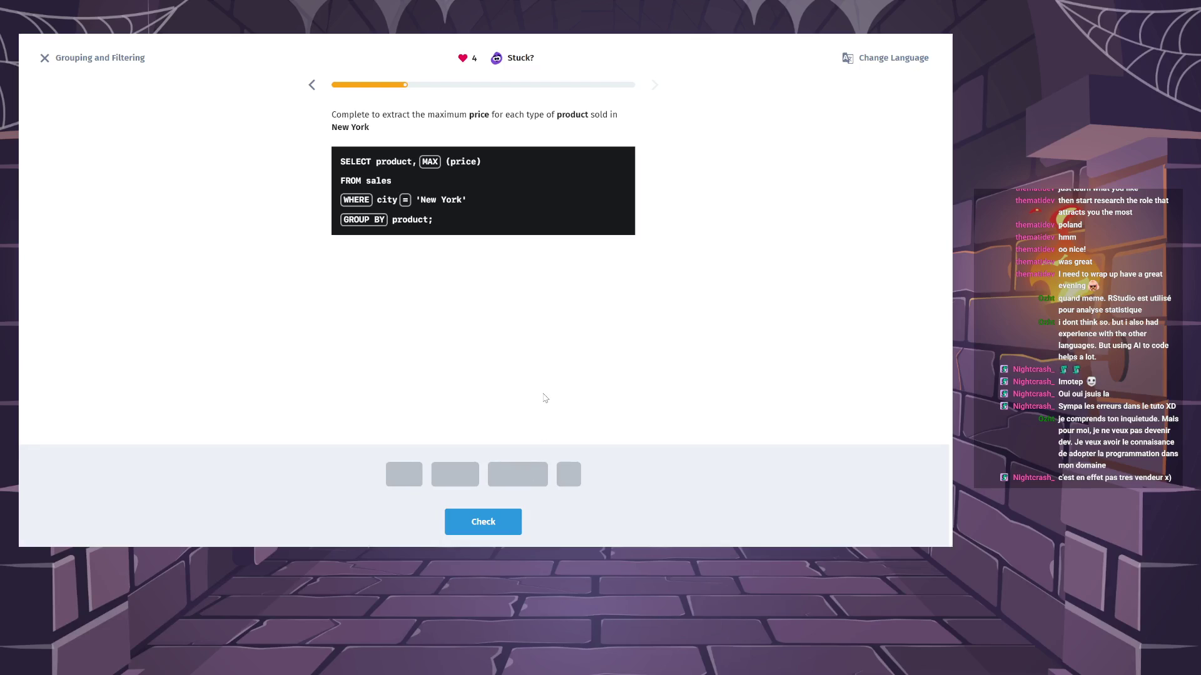
click(500, 522)
Continue to the exercise counting employees per department with salary above 5000.
click(476, 523)
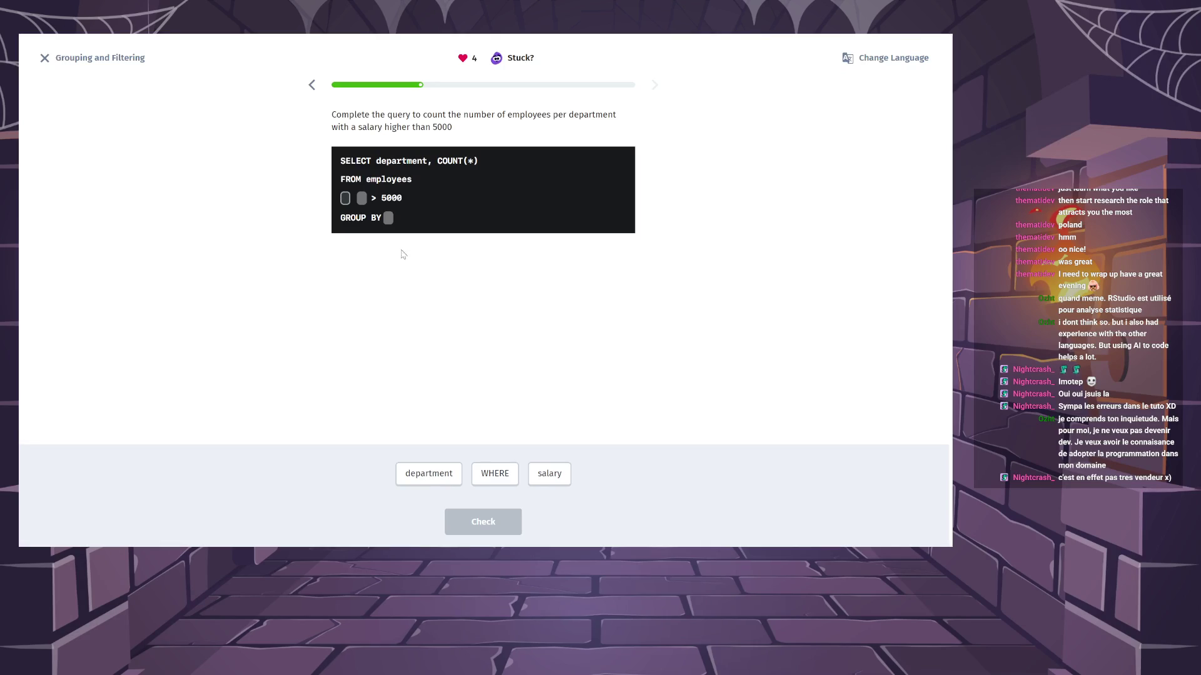
Complete the employees query as WHERE salary > 5000 GROUP BY department and submit it.
click(494, 473)
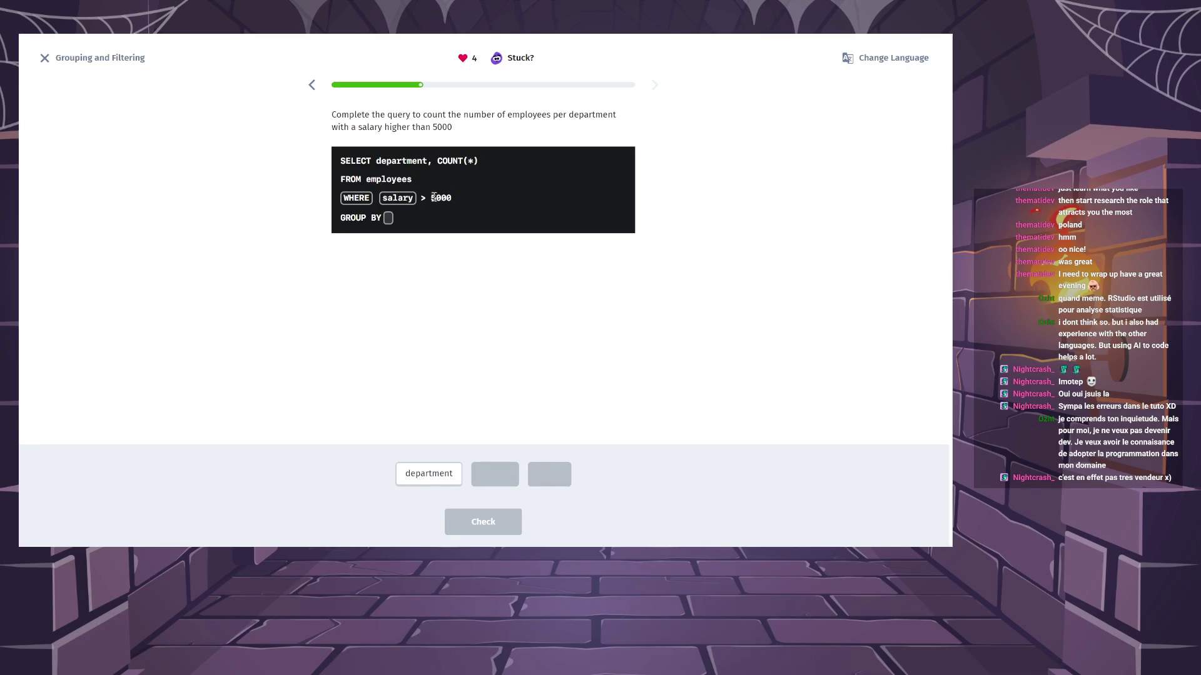
click(442, 475)
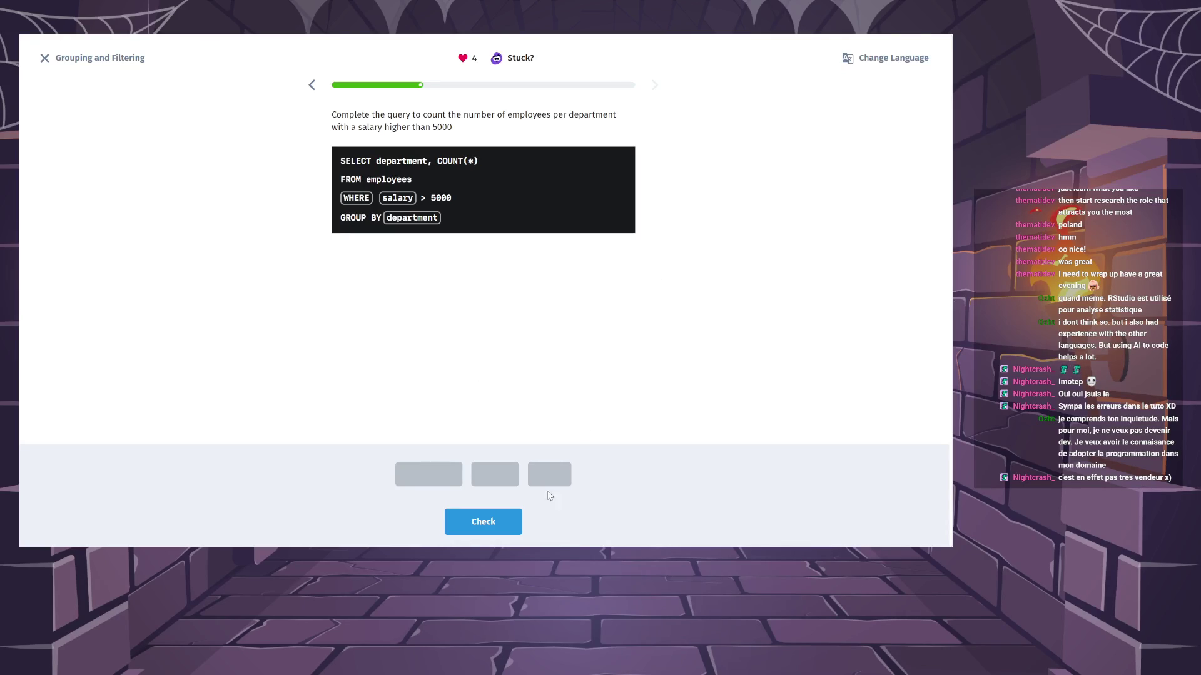
click(490, 526)
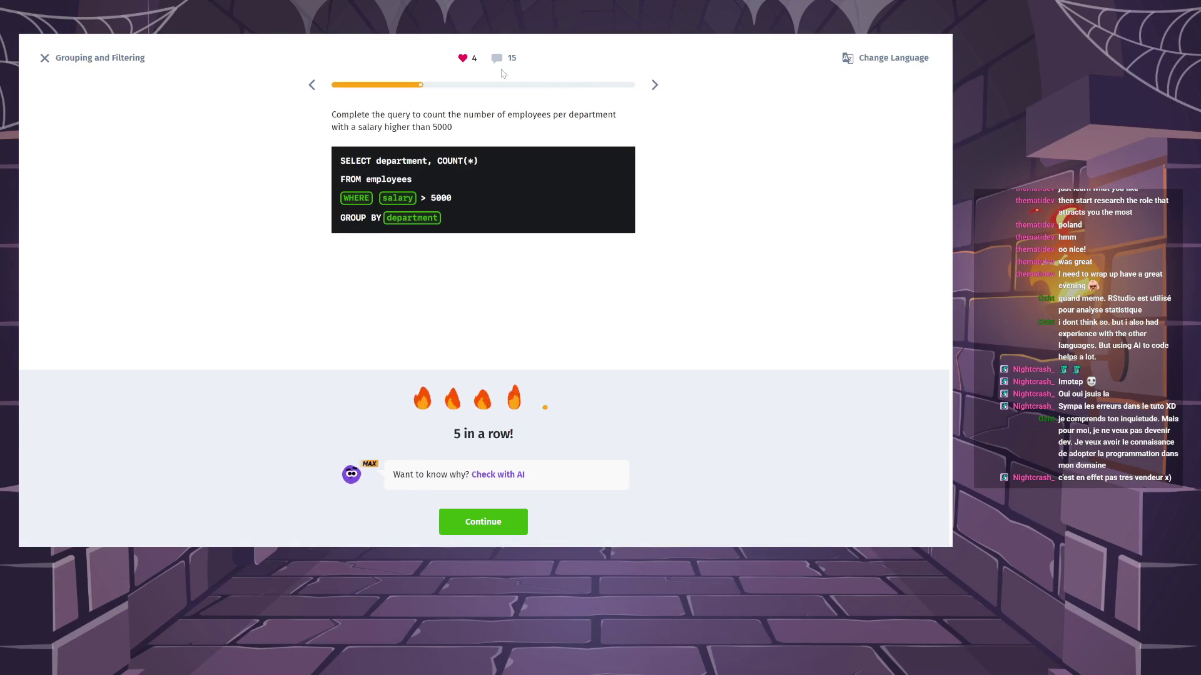
click(504, 60)
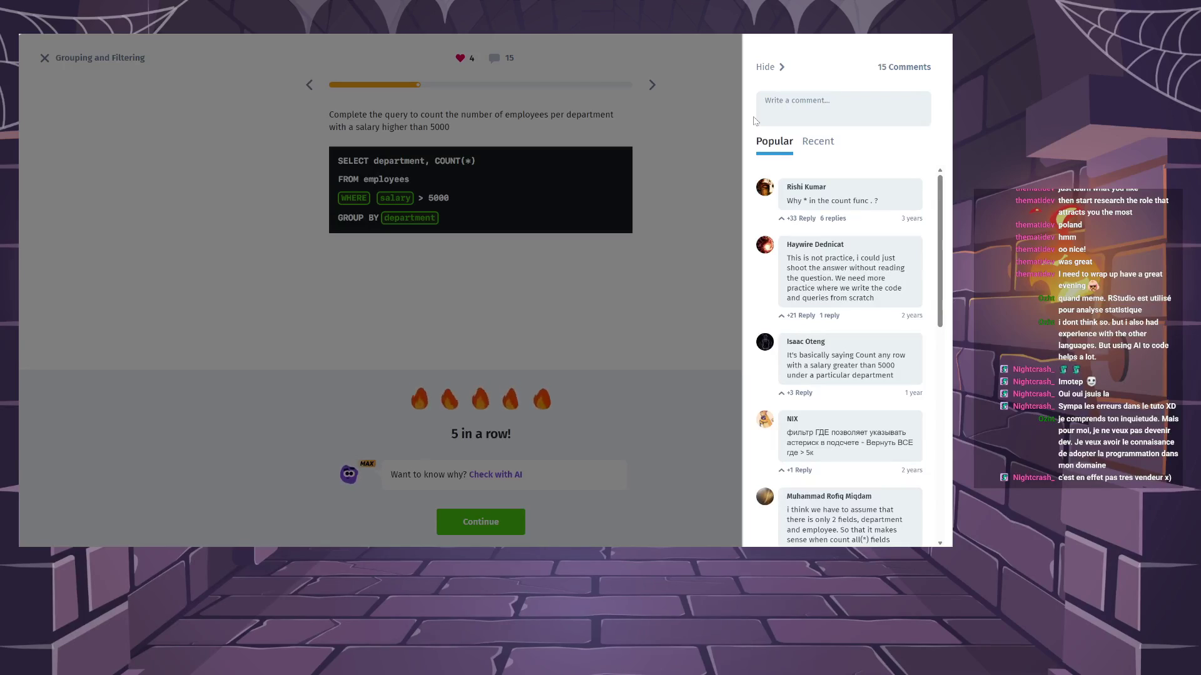
Expand the replies under the first discussion comment and scroll through them.
click(807, 219)
click(833, 219)
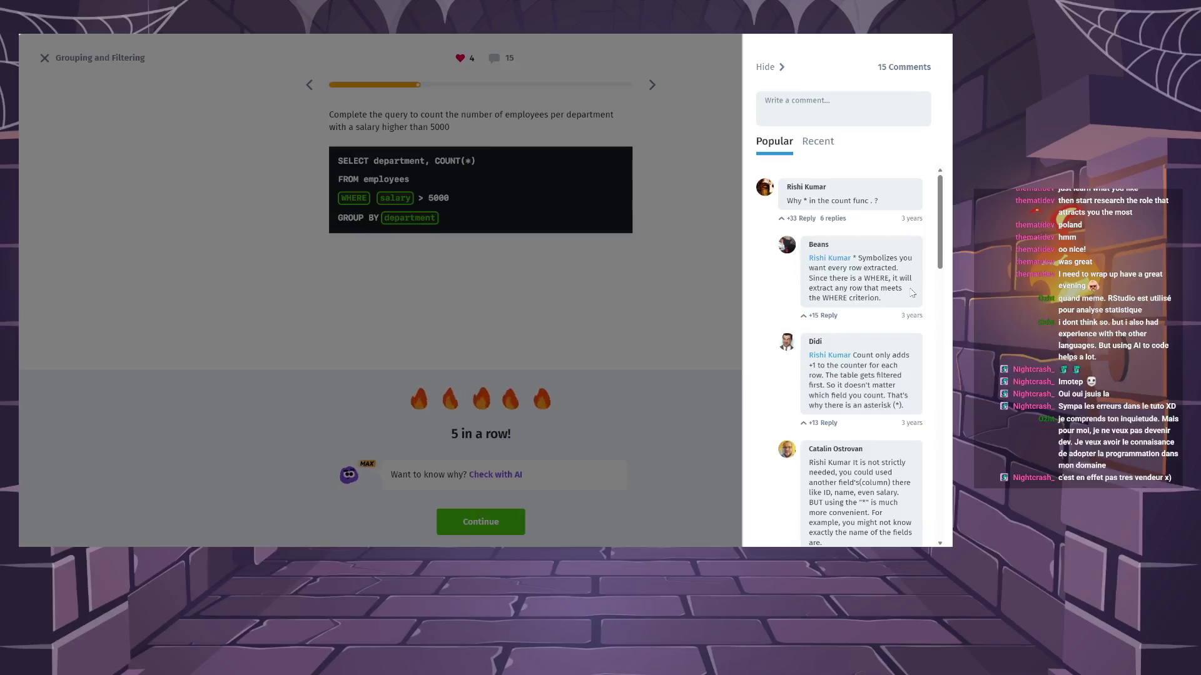
scroll(911, 294, down, 1)
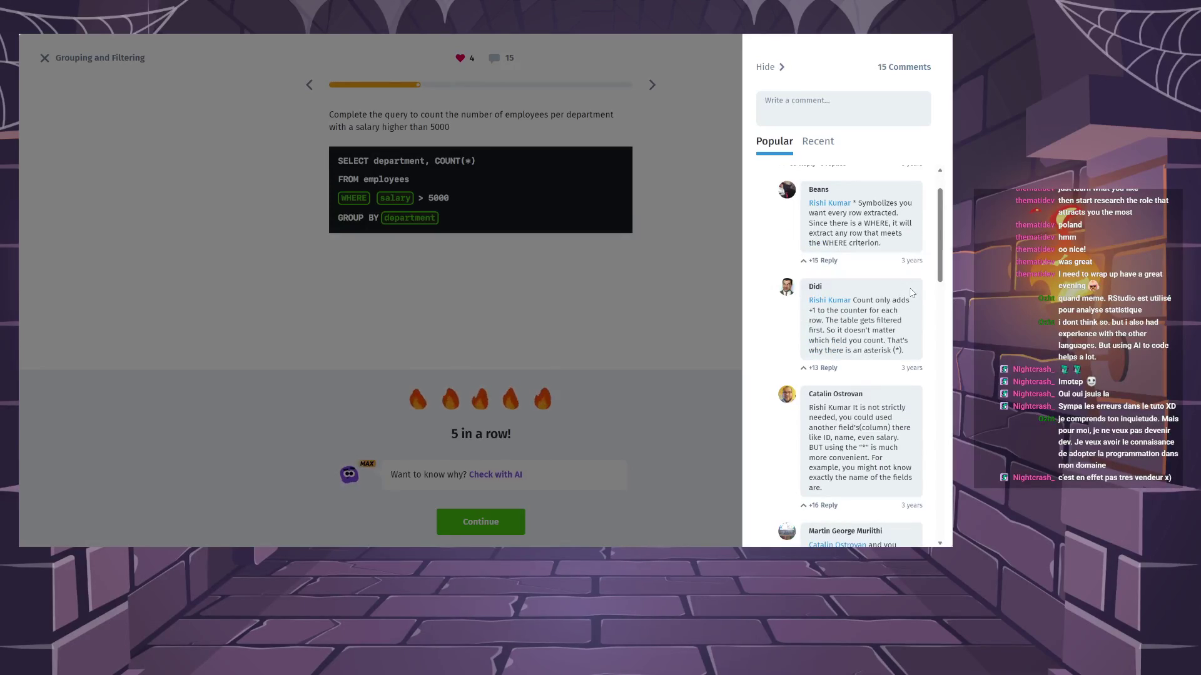
scroll(911, 294, down, 1)
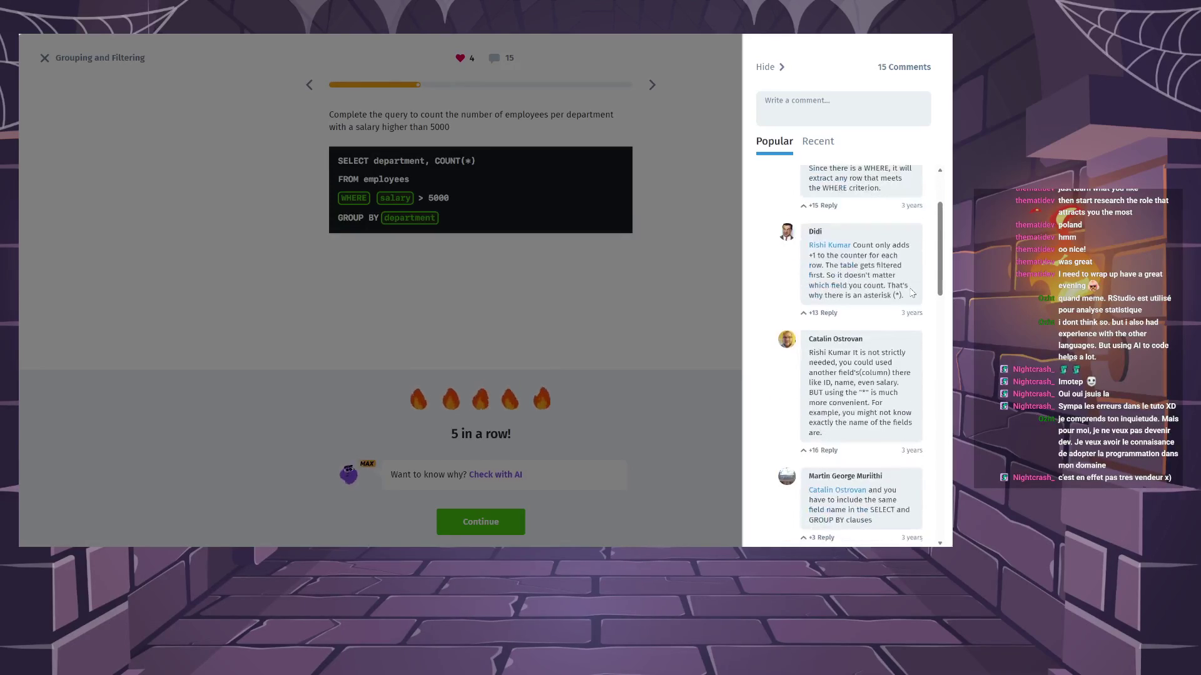
Highlight the reply passages about other fields and the convenient asterisk, then close comments and continue.
mouse_move(855, 373)
mouse_down()
mouse_move(898, 384)
mouse_move(876, 423)
mouse_up()
click(865, 373)
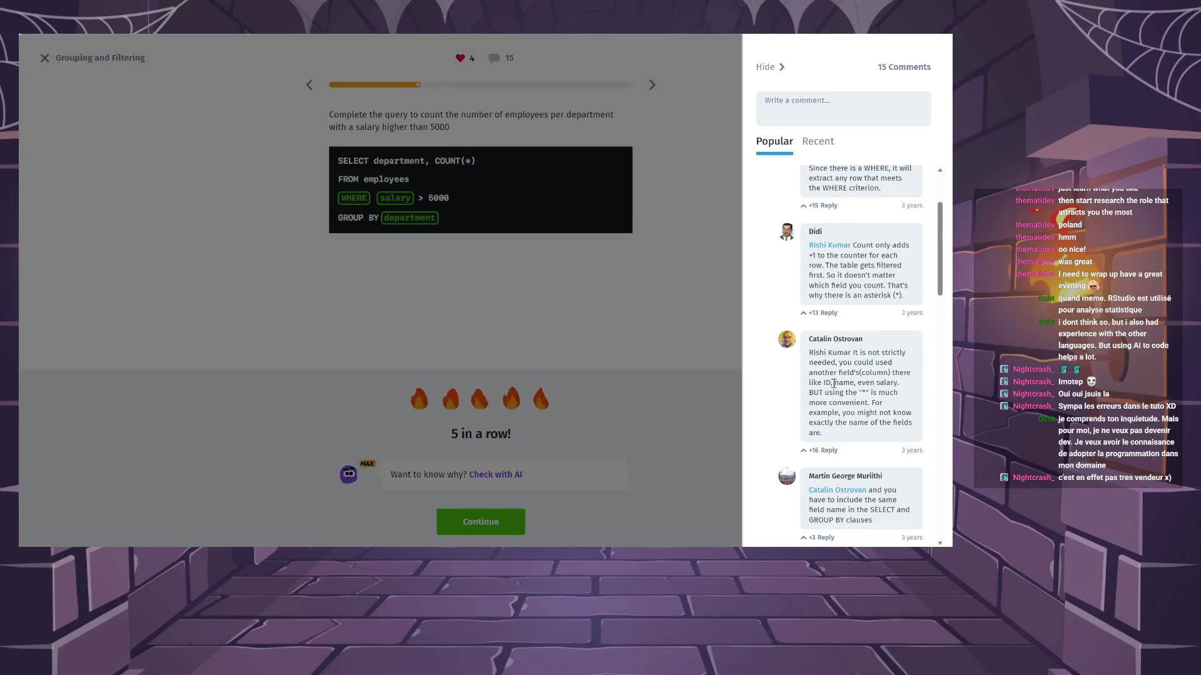
drag(839, 373, 882, 418)
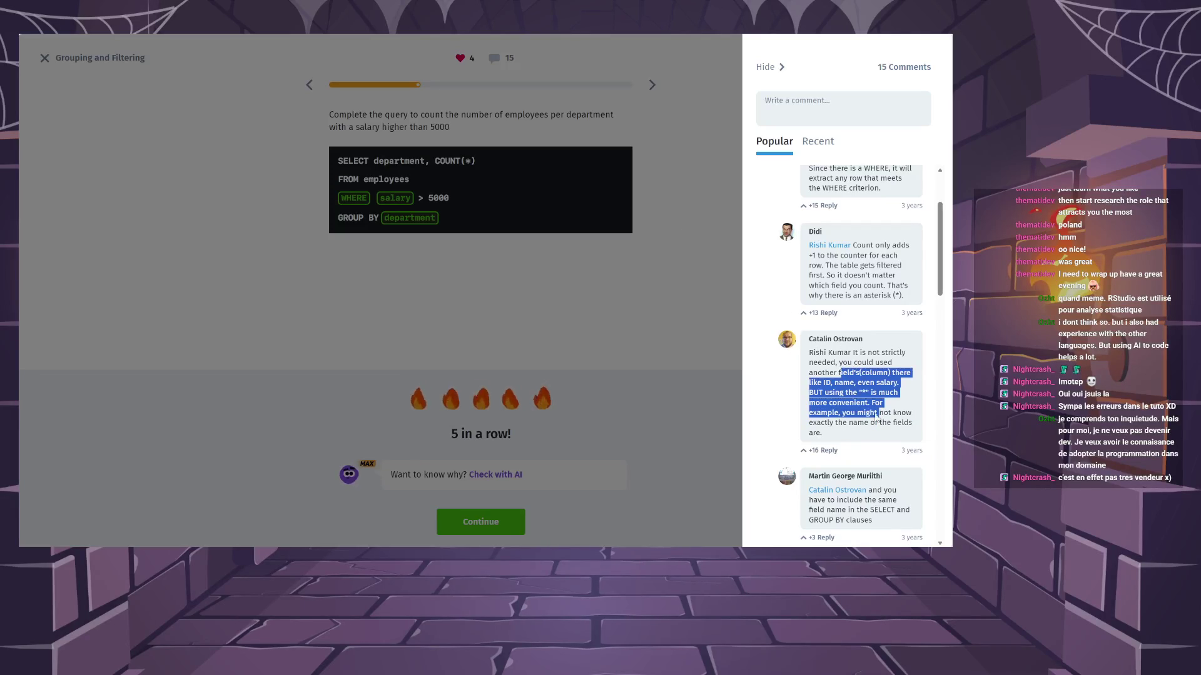
click(871, 384)
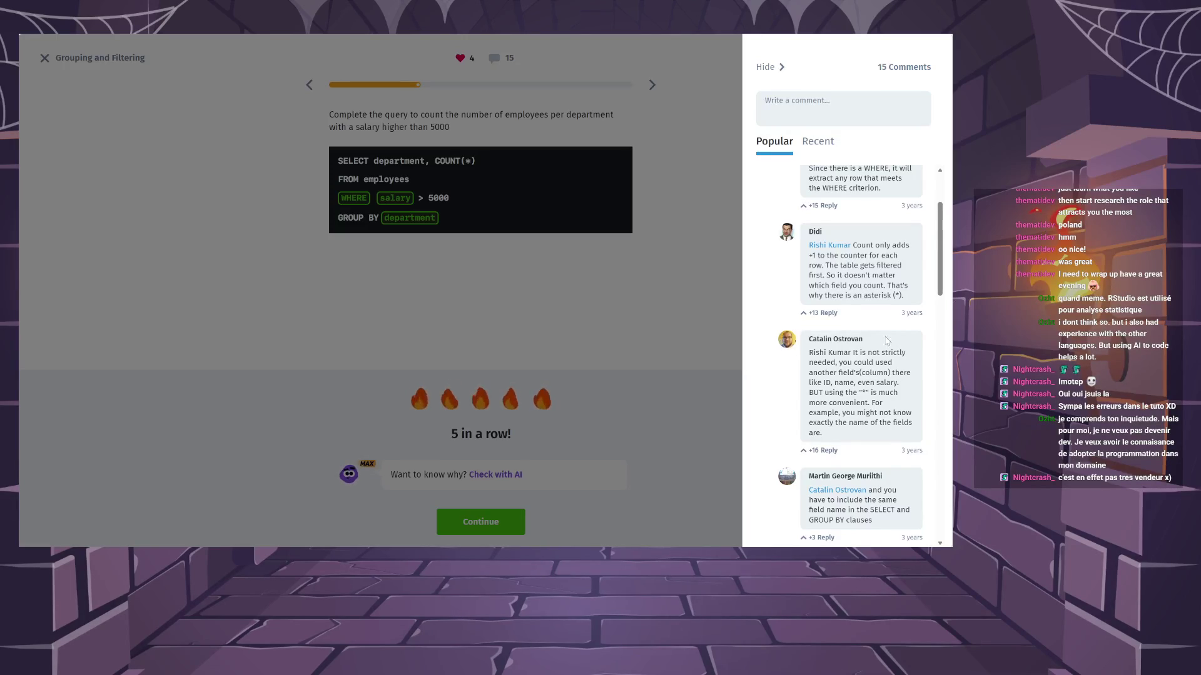
click(765, 67)
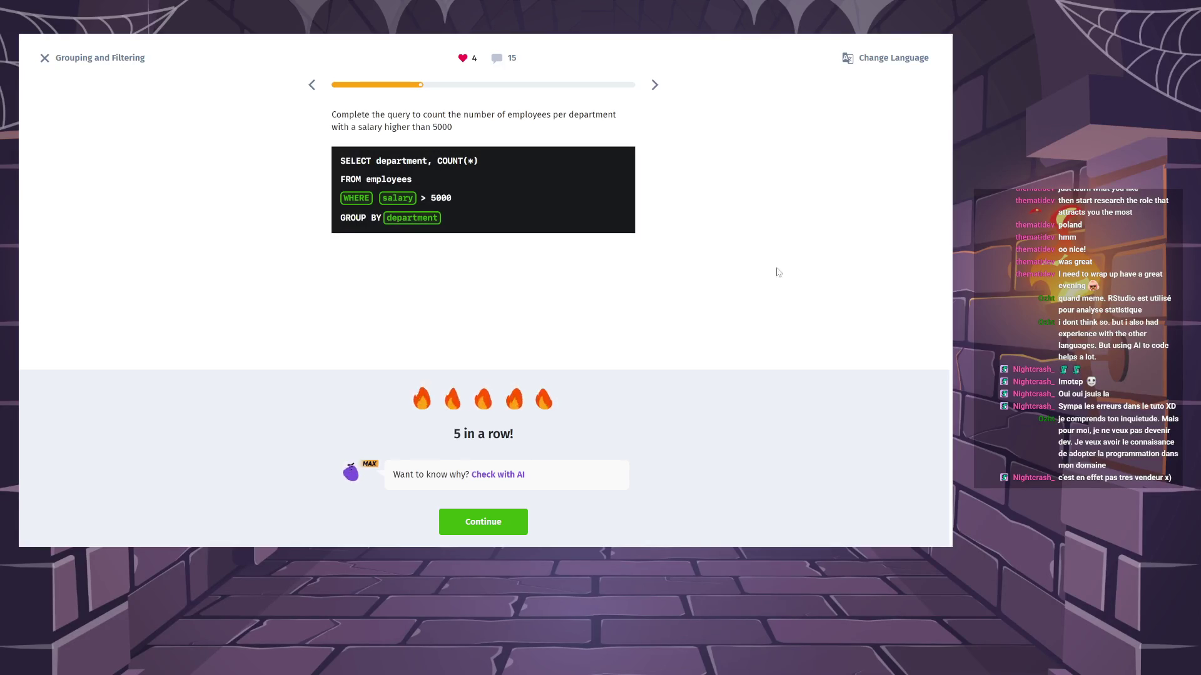
click(500, 528)
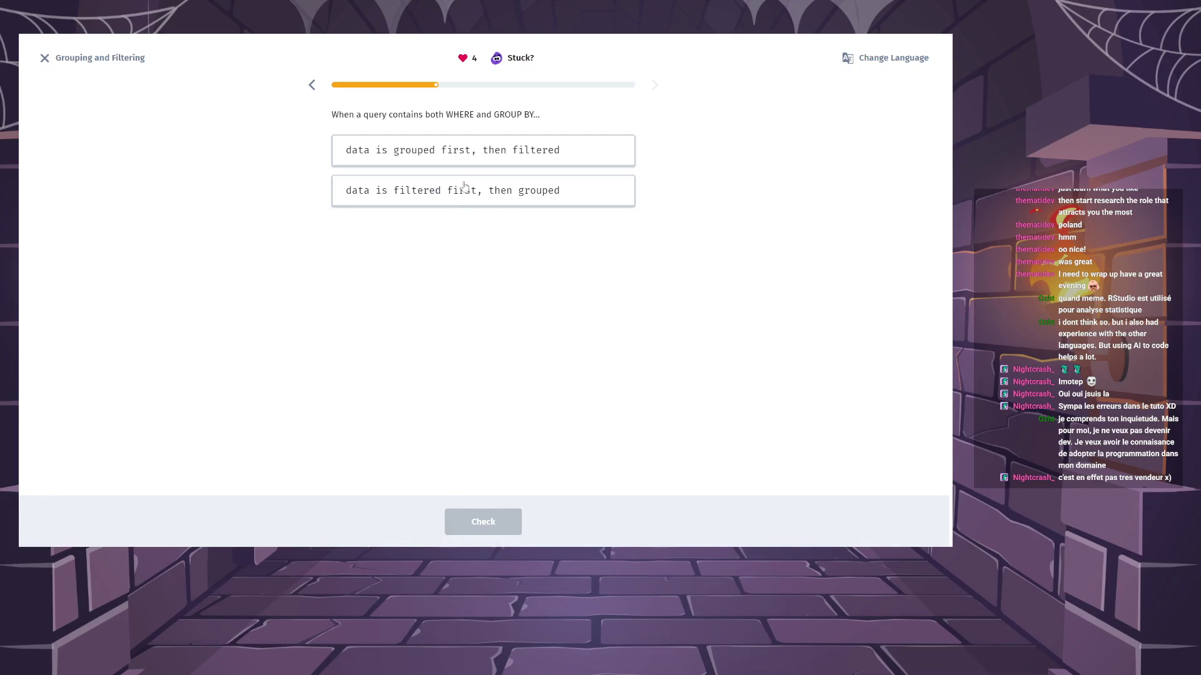
Answer "data is filtered first, then grouped", check it, and continue to the HAVING page.
click(499, 210)
click(496, 525)
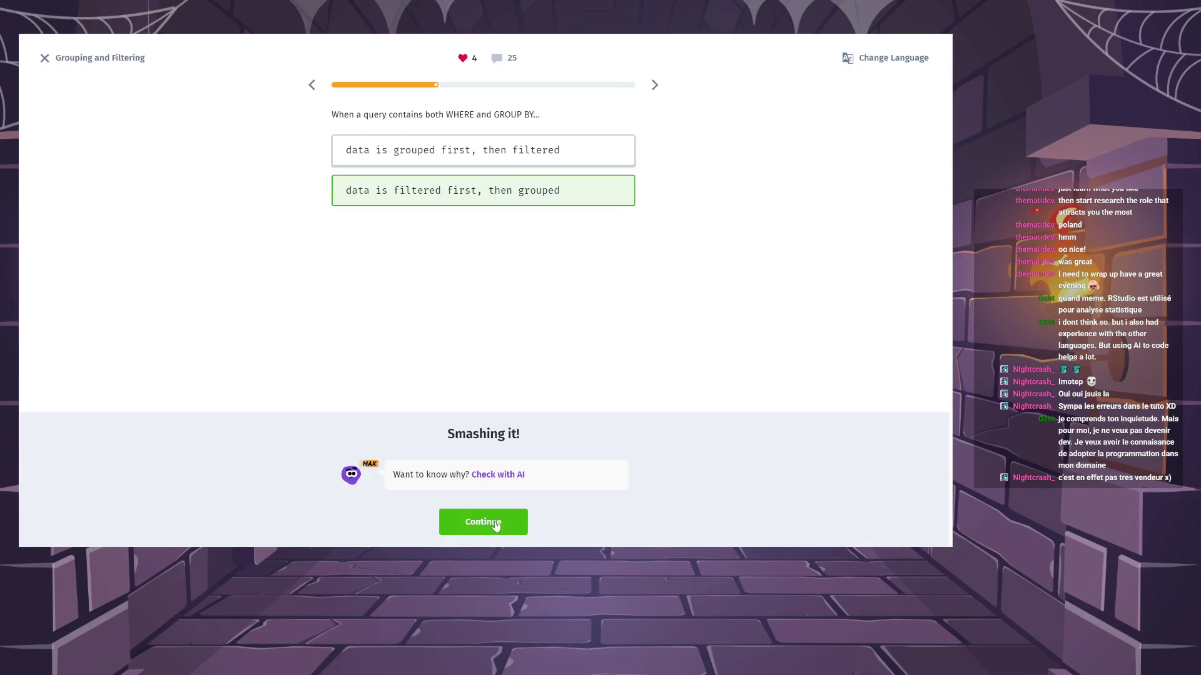
click(494, 524)
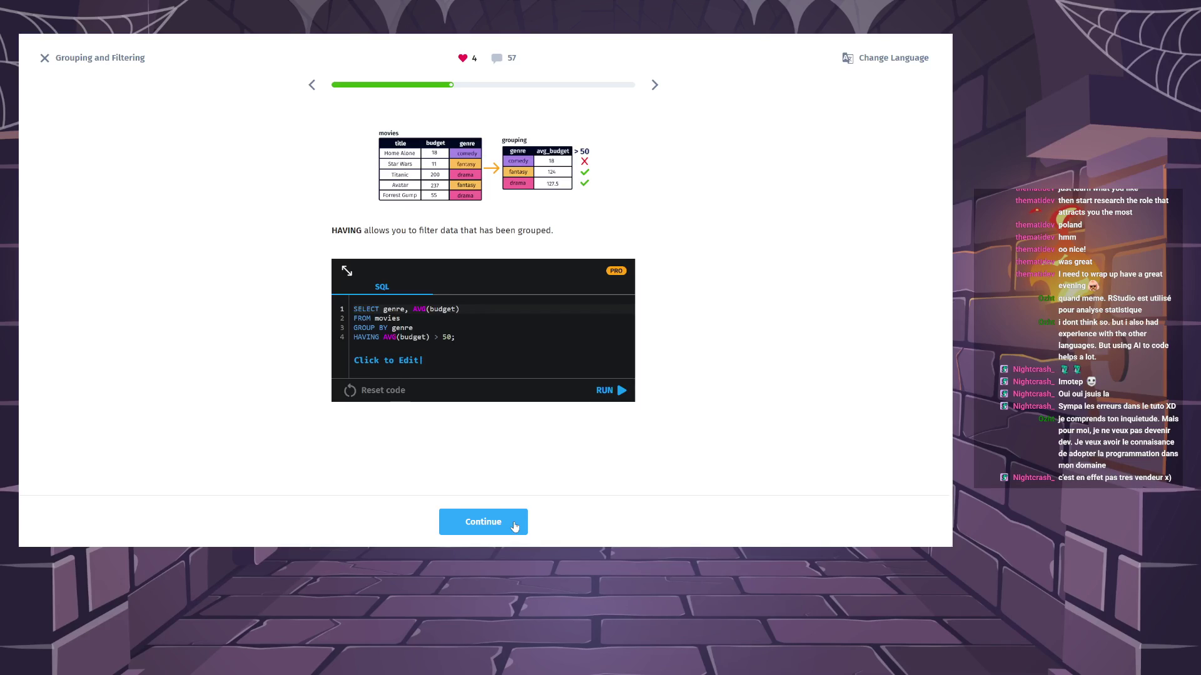
Finish reading the HAVING explanation and continue to the students score exercise.
click(514, 526)
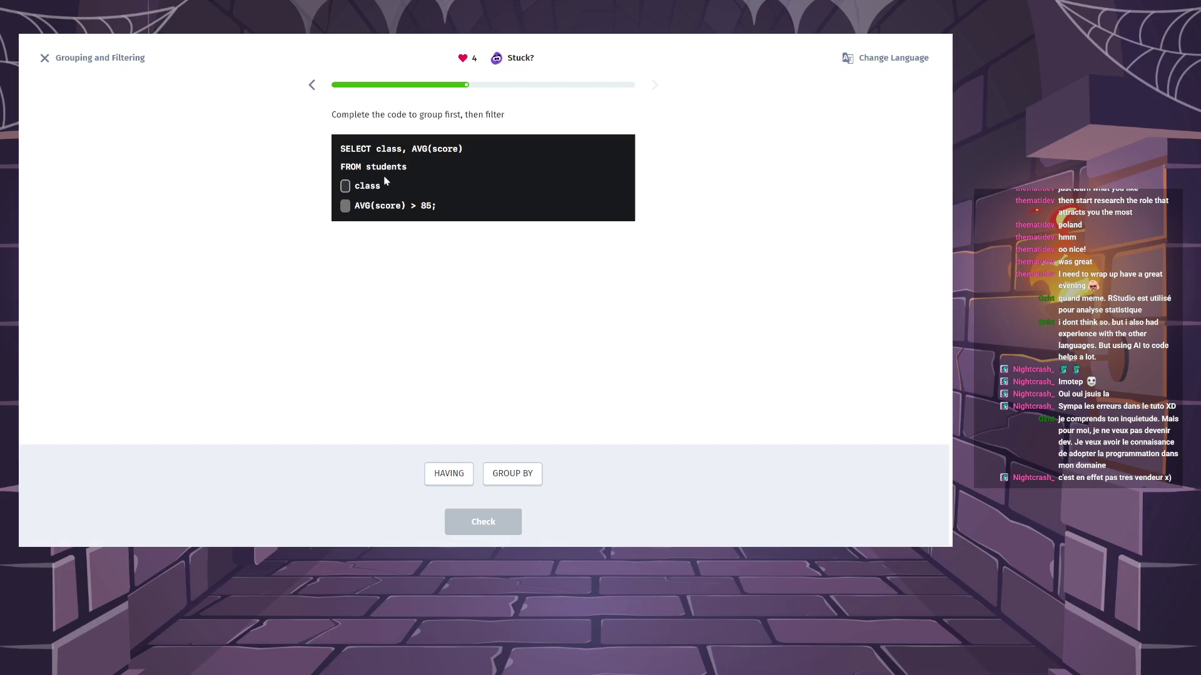
Complete the students query with GROUP BY class and HAVING AVG(score) > 85, check, and continue.
click(504, 476)
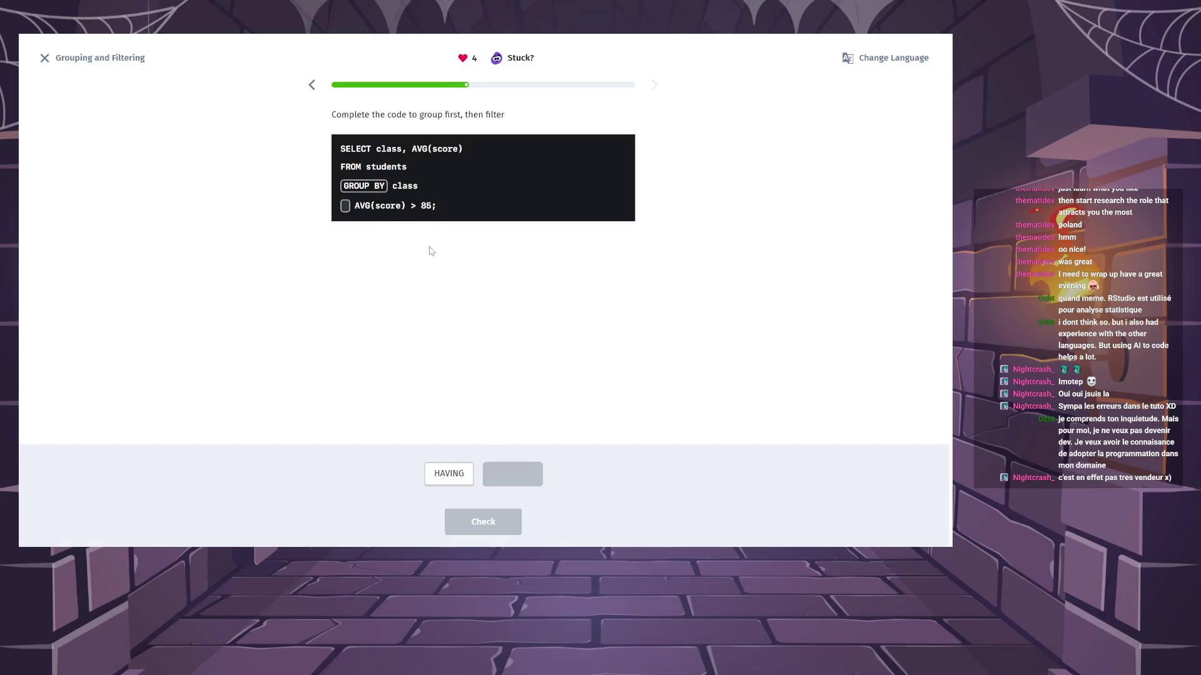
click(468, 475)
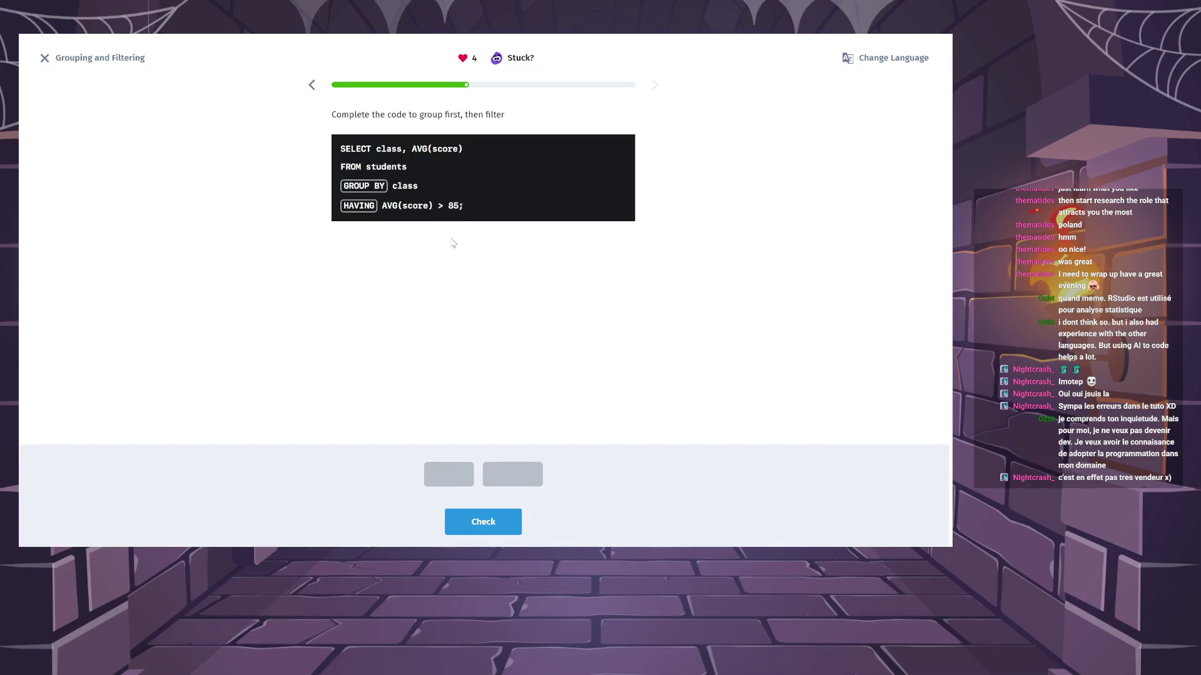
click(513, 522)
click(514, 520)
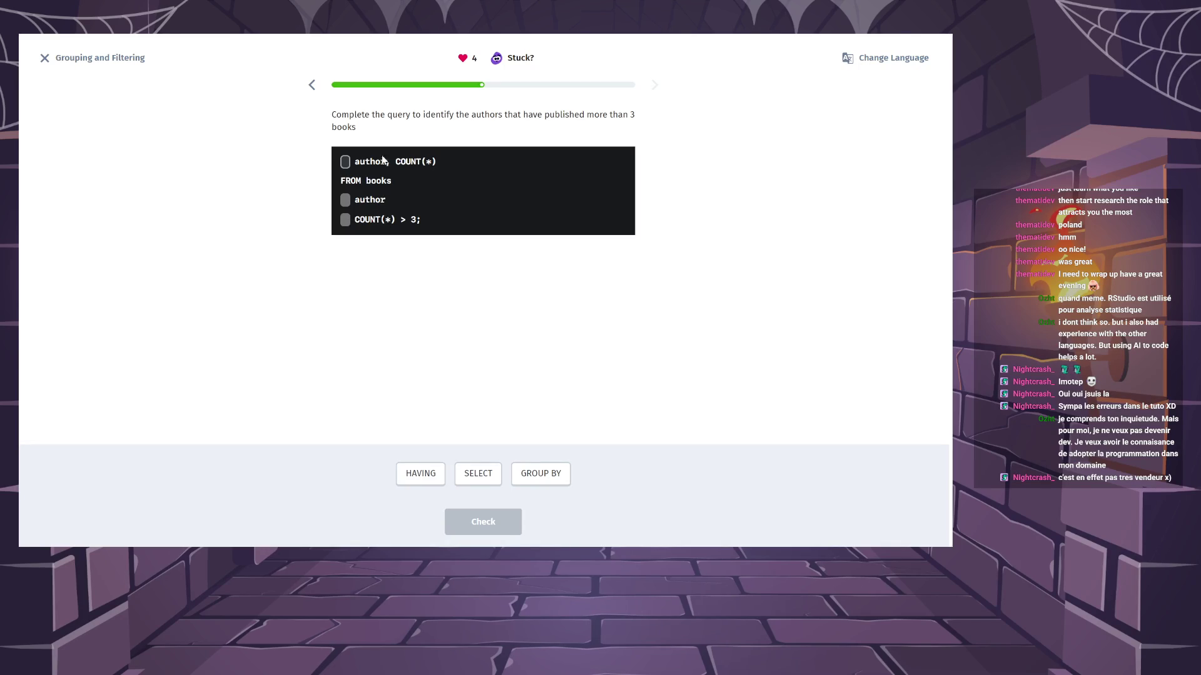
Complete the books query with SELECT, GROUP BY author and HAVING COUNT(*) > 3, then check and continue.
click(481, 473)
click(525, 475)
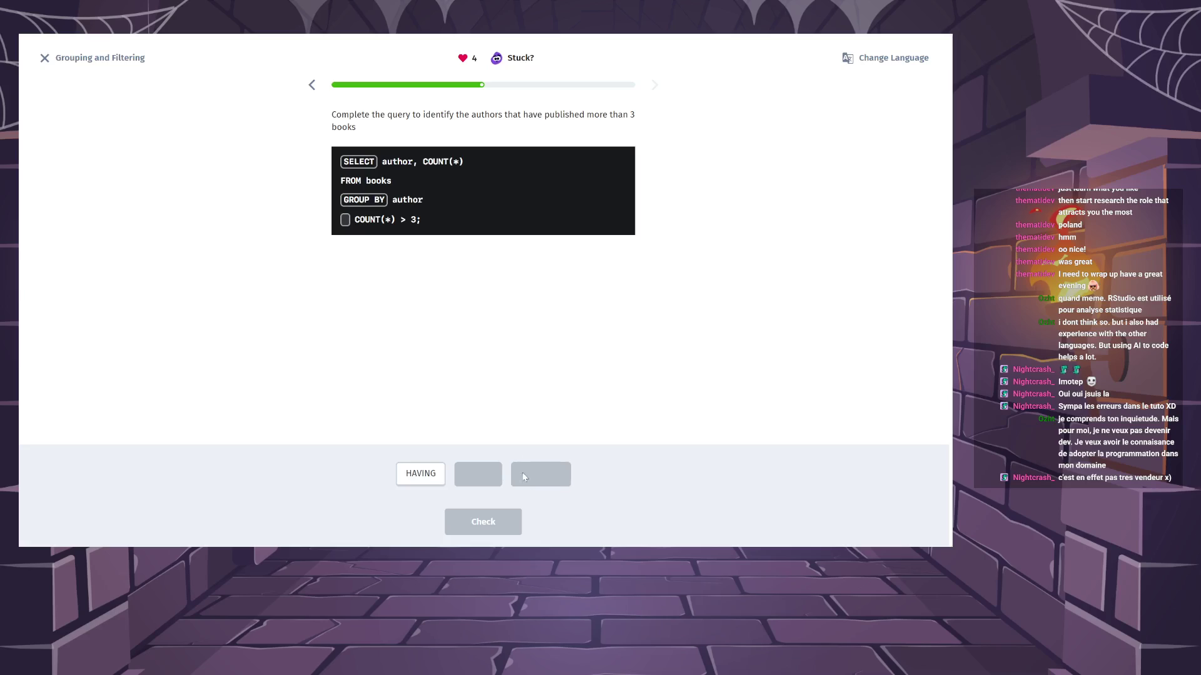
click(422, 477)
click(492, 532)
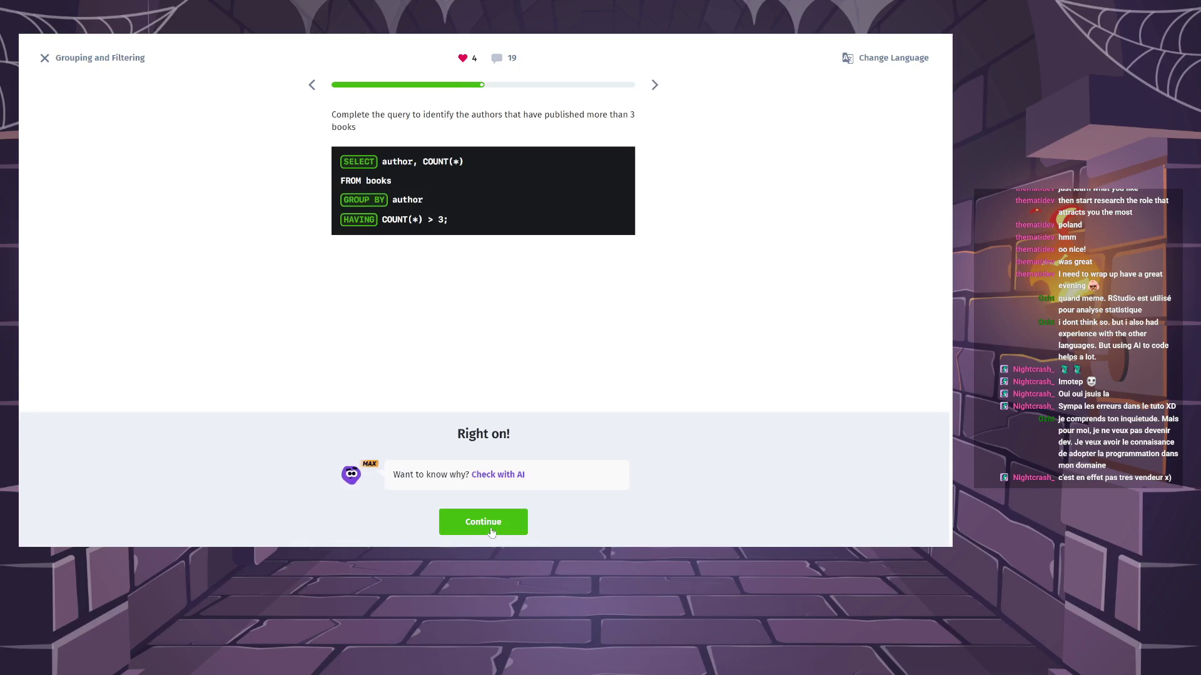
click(492, 533)
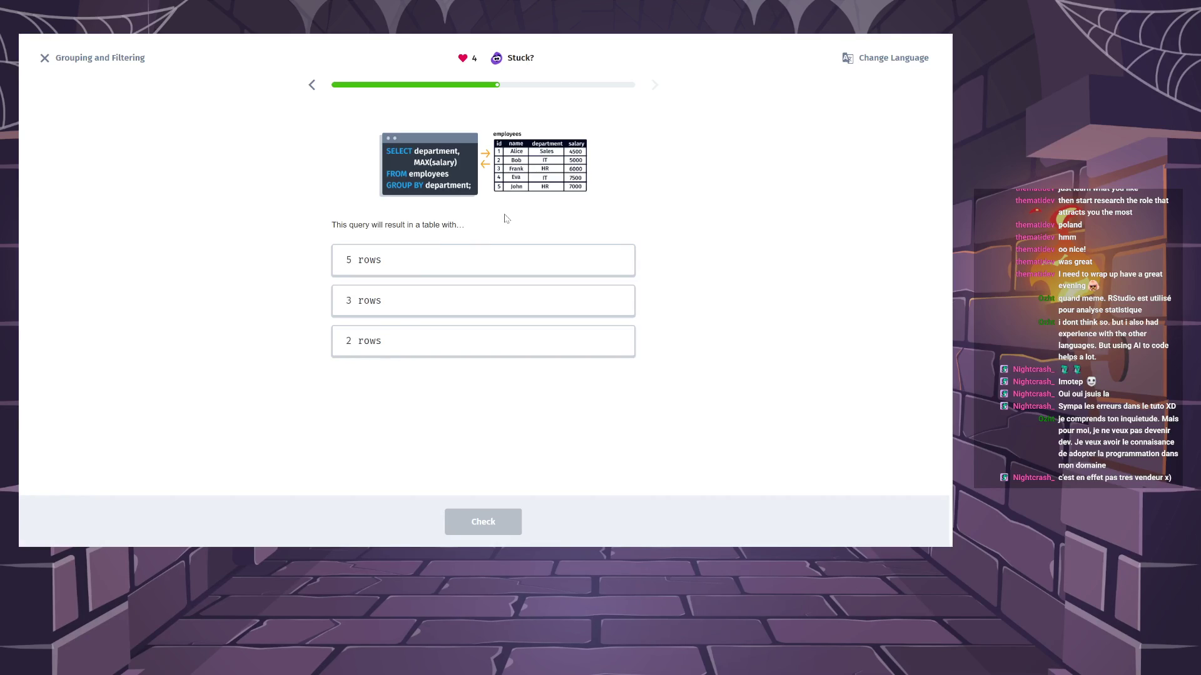
Answer "3 rows" for the department MAX(salary) GROUP BY query, check, and continue.
click(442, 308)
click(504, 532)
click(504, 531)
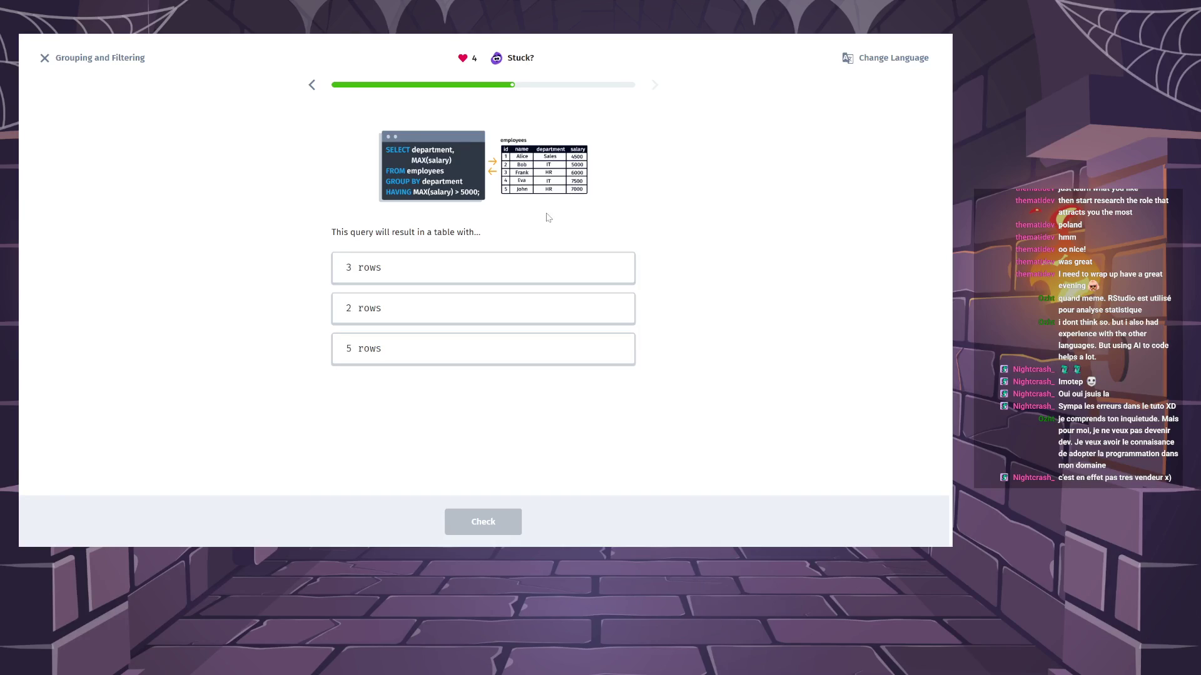
Answer "2 rows" for the HAVING MAX(salary) > 5000 query, check, and move on.
click(445, 314)
click(514, 523)
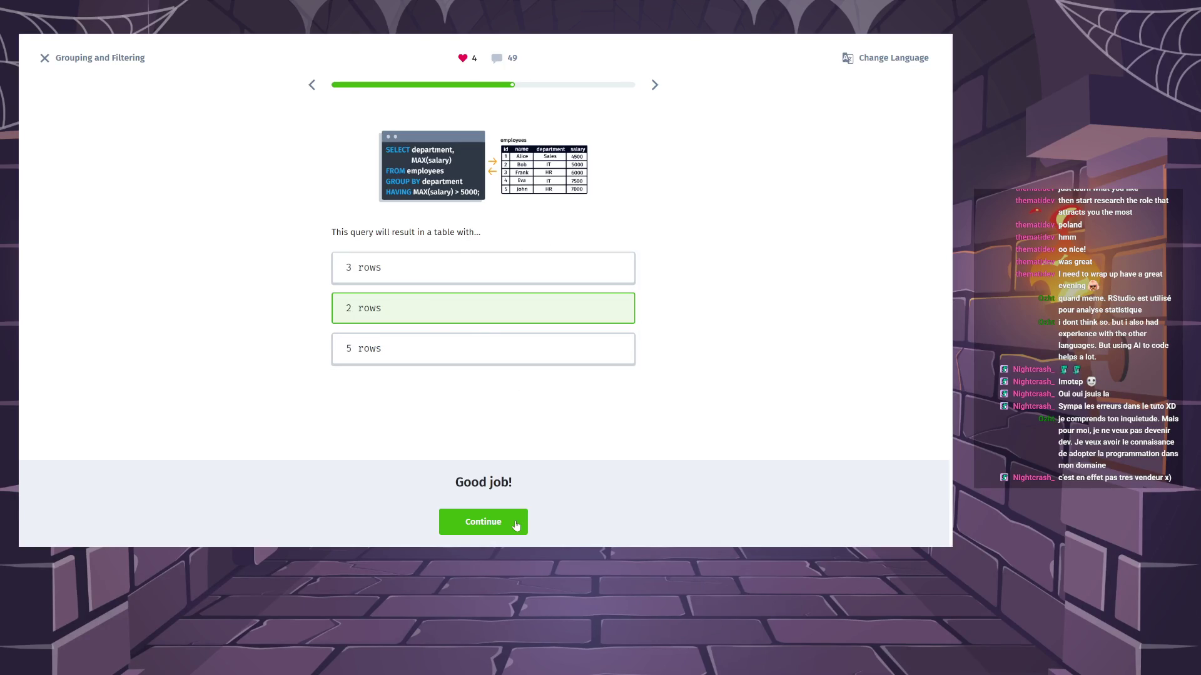
click(516, 526)
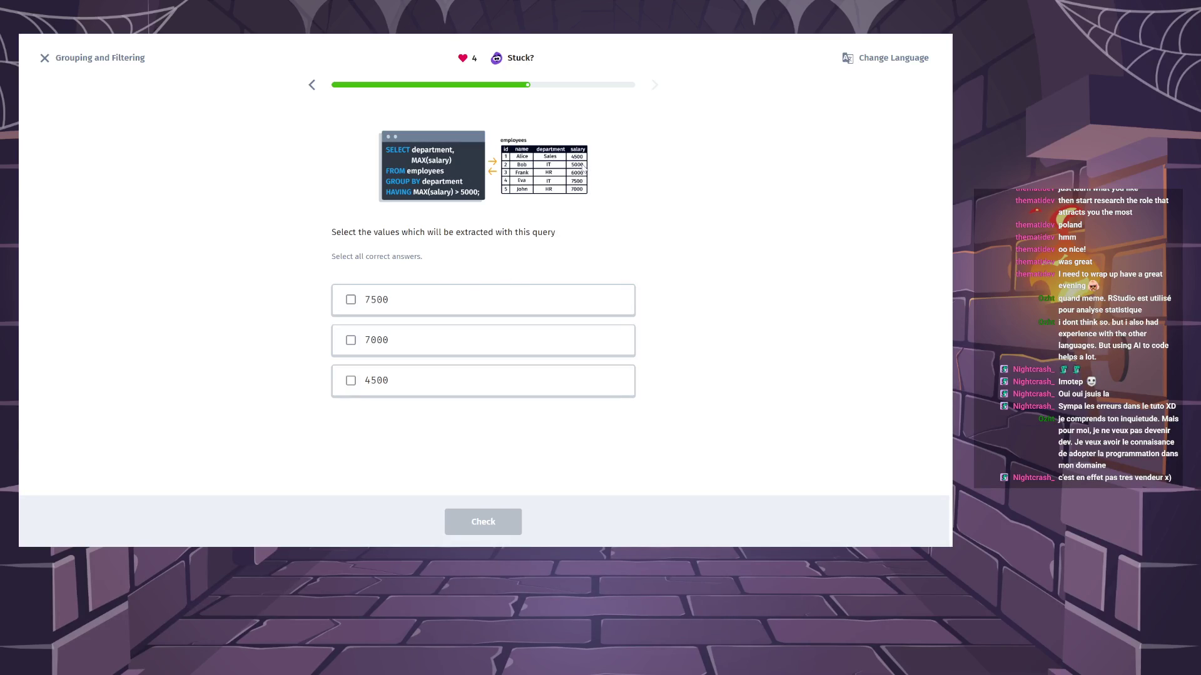
Submit 7500 and 7000 as the extracted values and advance to the next question.
click(453, 299)
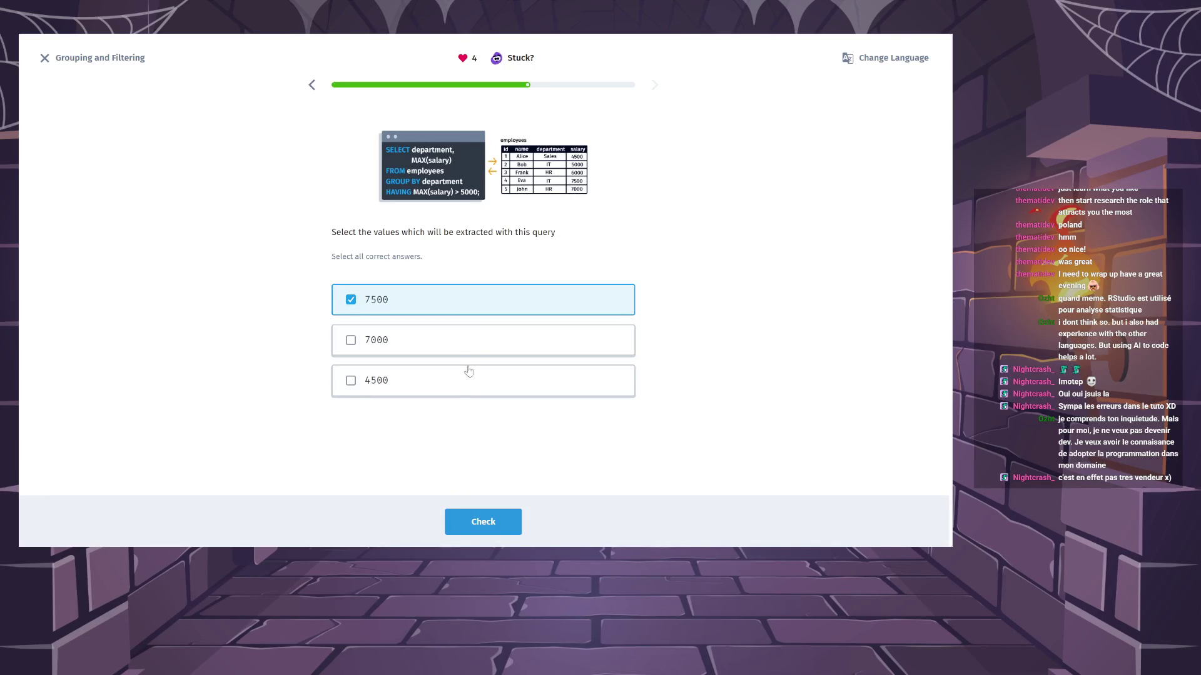
click(475, 344)
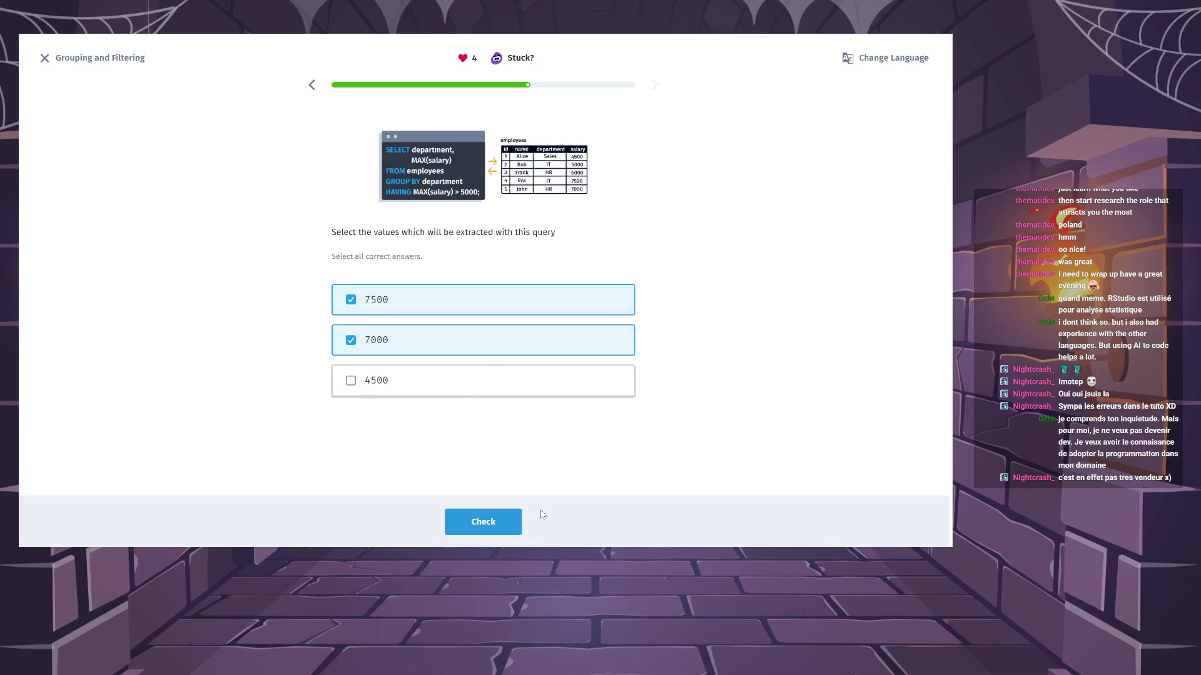
click(509, 529)
click(510, 526)
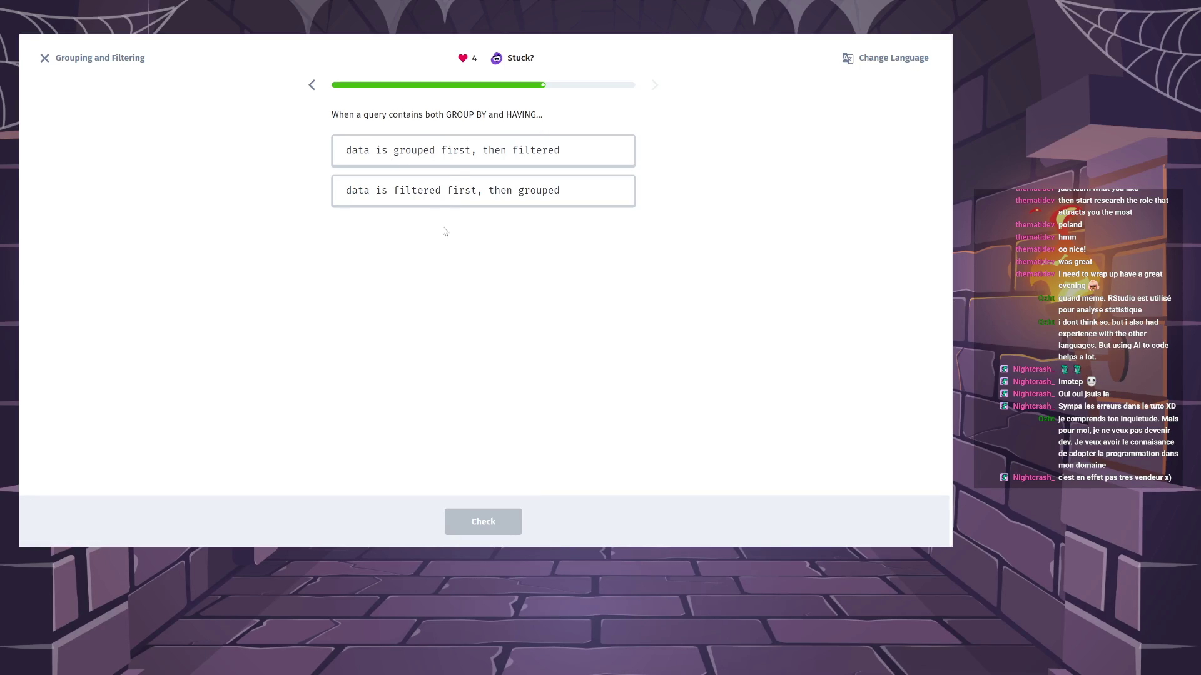
Answer that data is grouped first, then filtered, and advance past the 'Superb!' result.
click(454, 156)
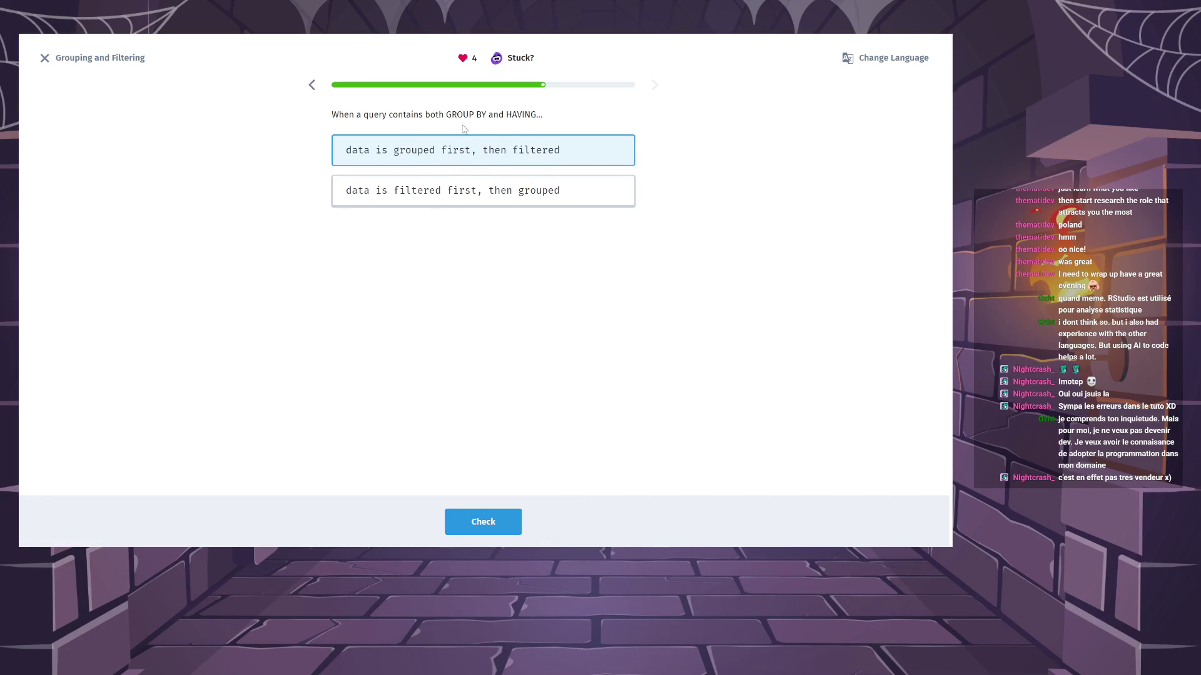
click(493, 525)
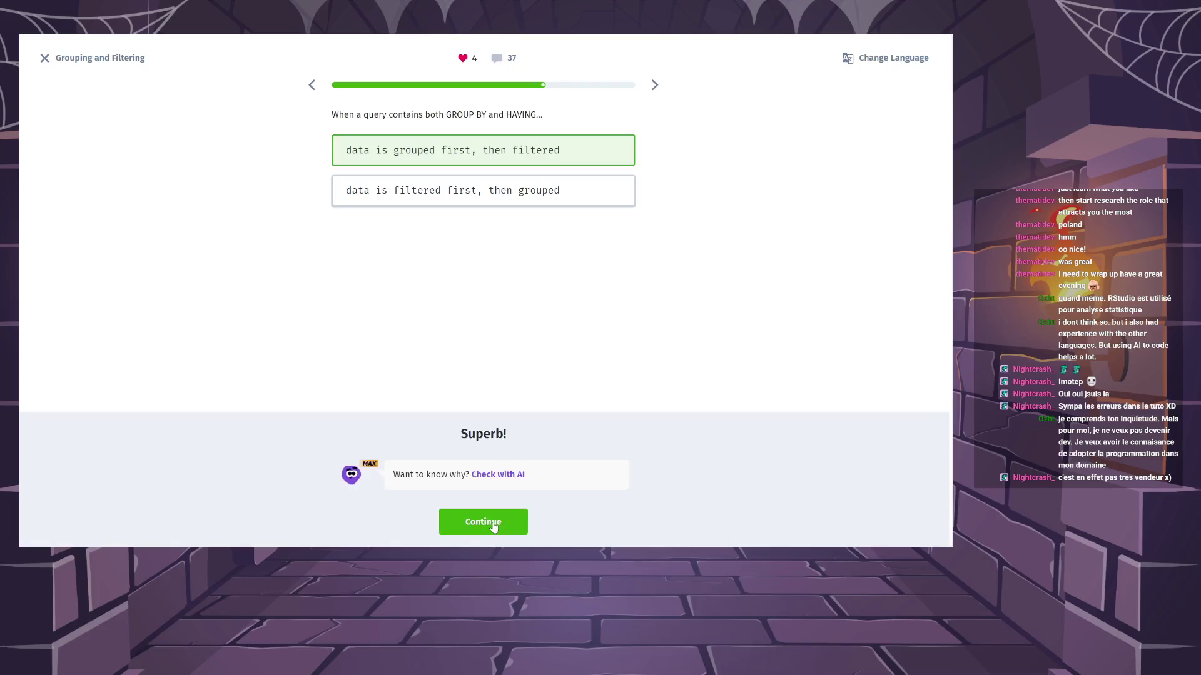
click(493, 524)
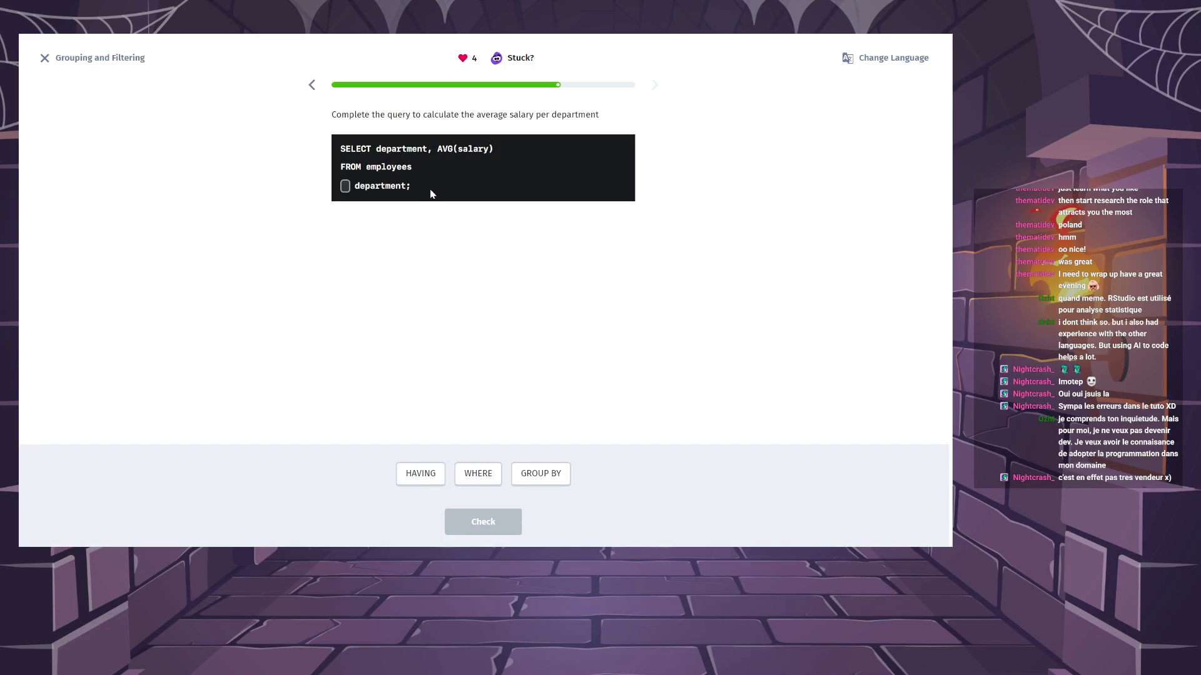
Complete the average-salary query with GROUP BY department and submit it.
click(556, 483)
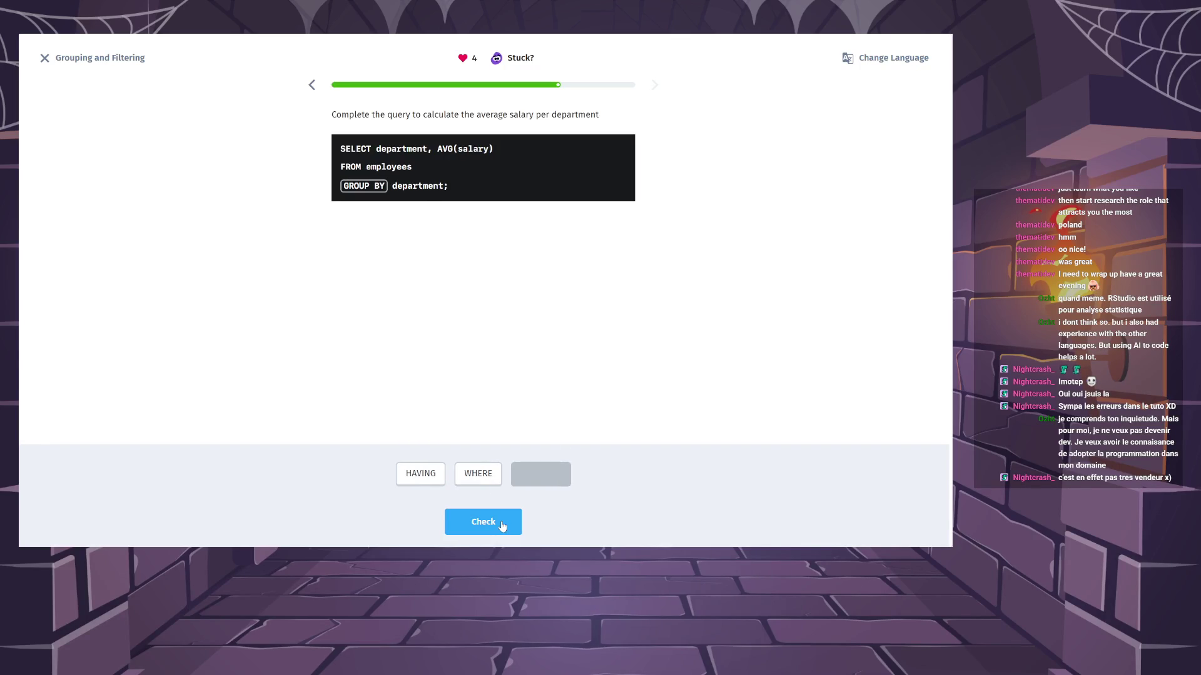
click(503, 526)
click(500, 524)
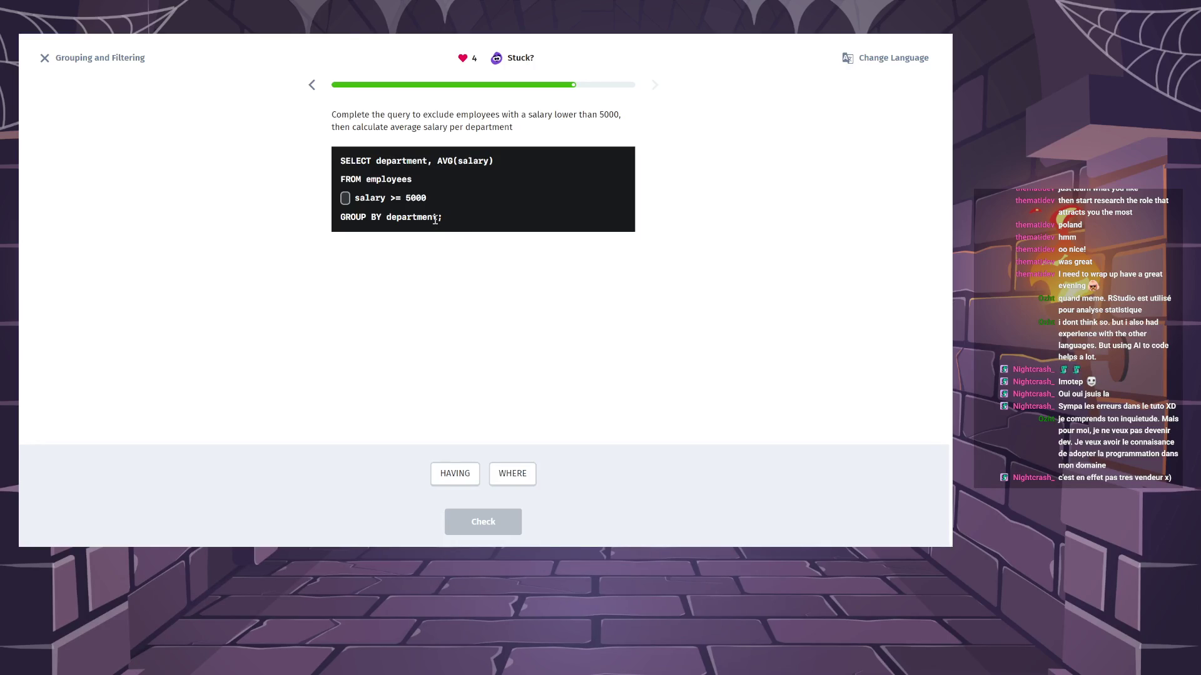
Fill the blank with WHERE so the query filters salary >= 5000, then submit.
click(517, 474)
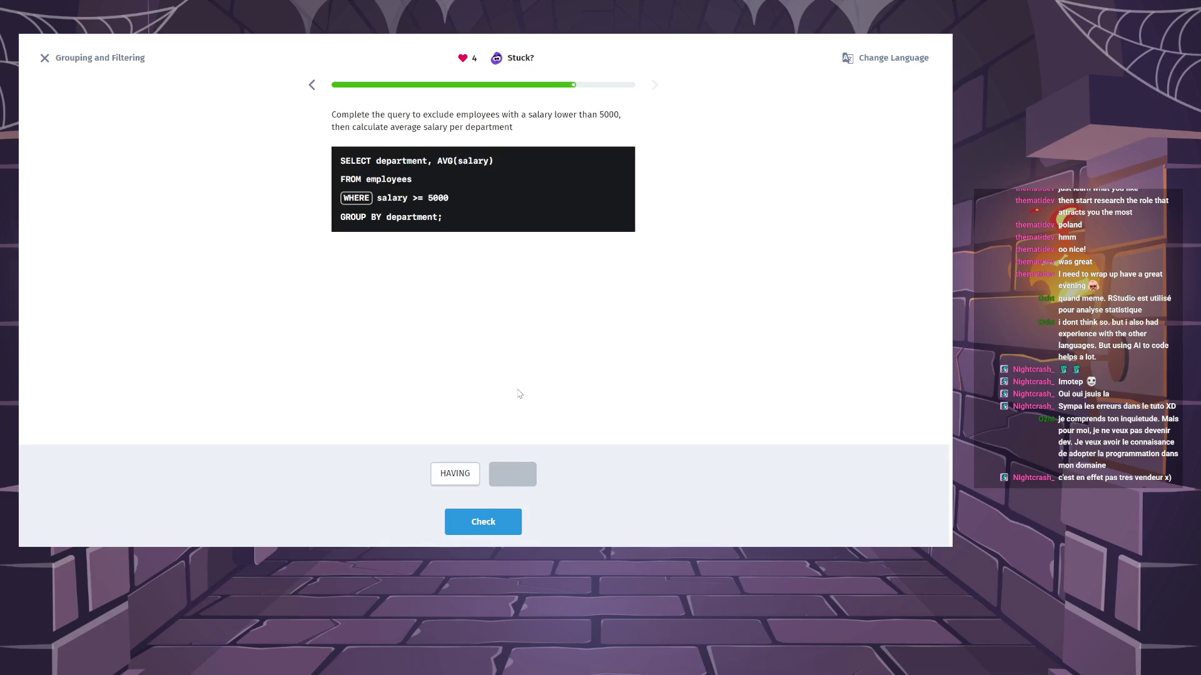
click(514, 529)
click(514, 529)
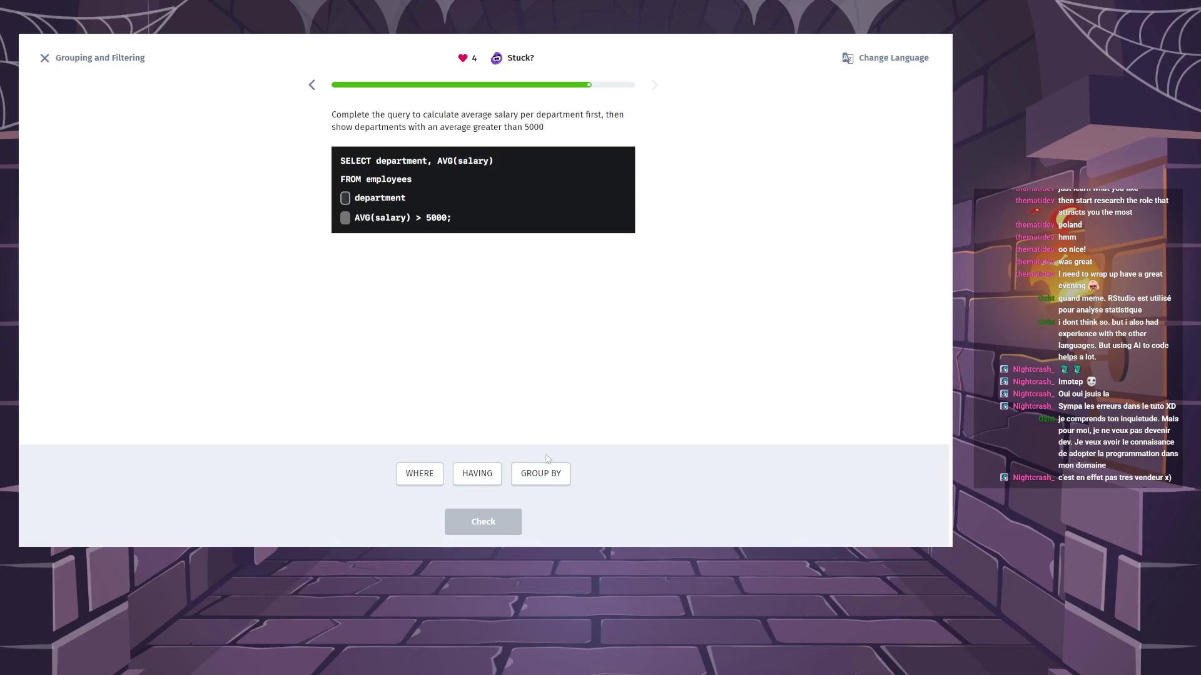
Build GROUP BY department HAVING AVG(salary) > 5000, replacing a misplaced WHERE, and submit.
click(548, 475)
click(418, 474)
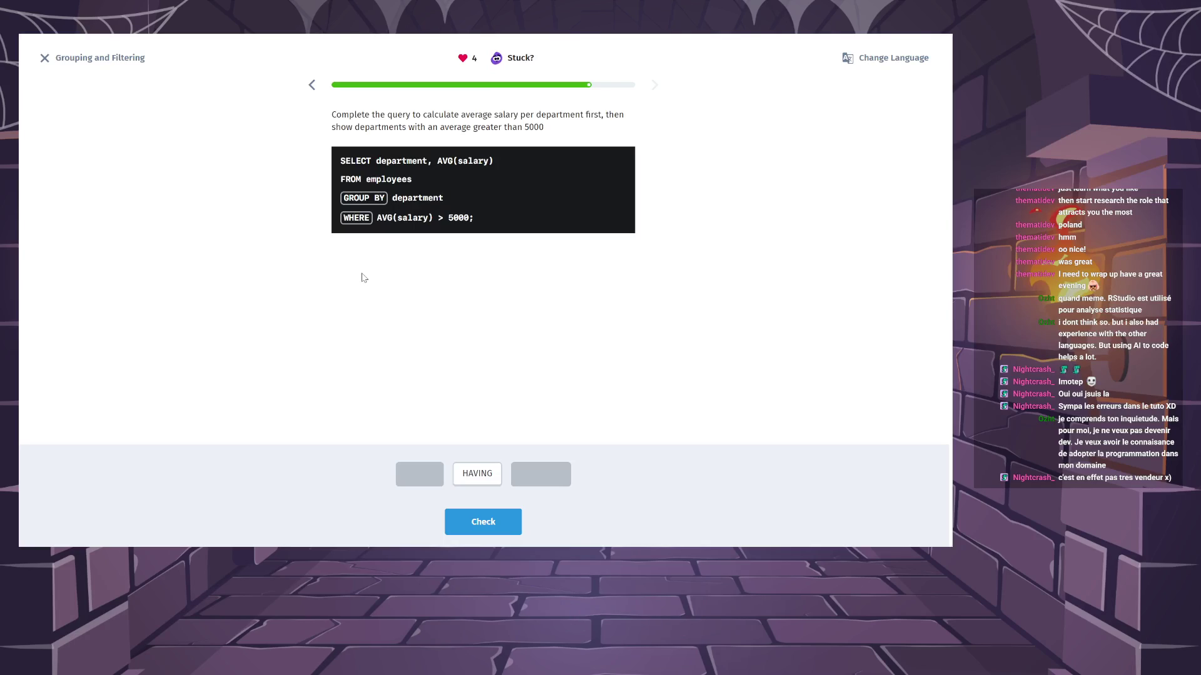
click(358, 218)
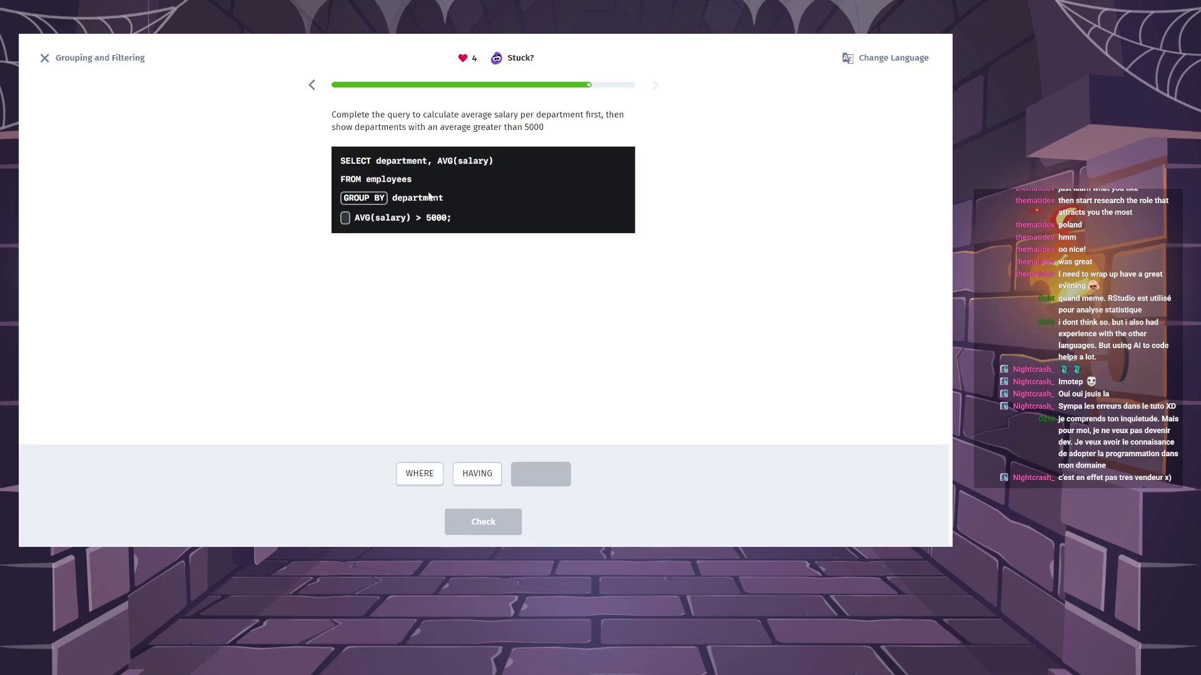
click(485, 482)
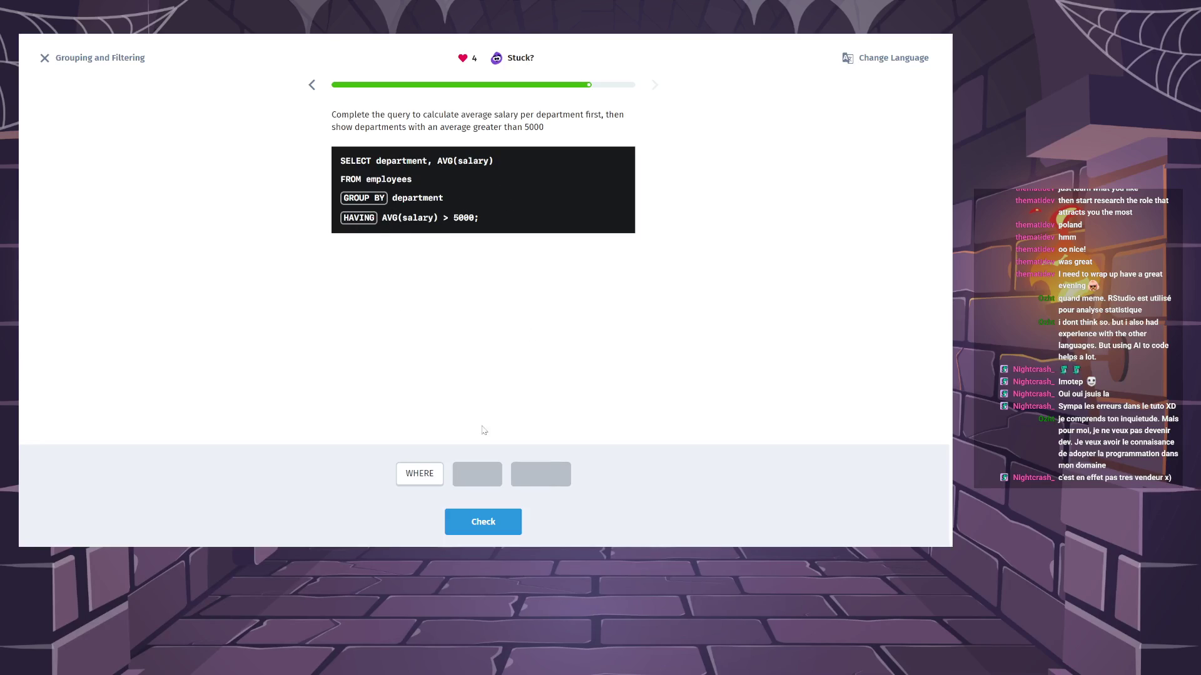
click(502, 530)
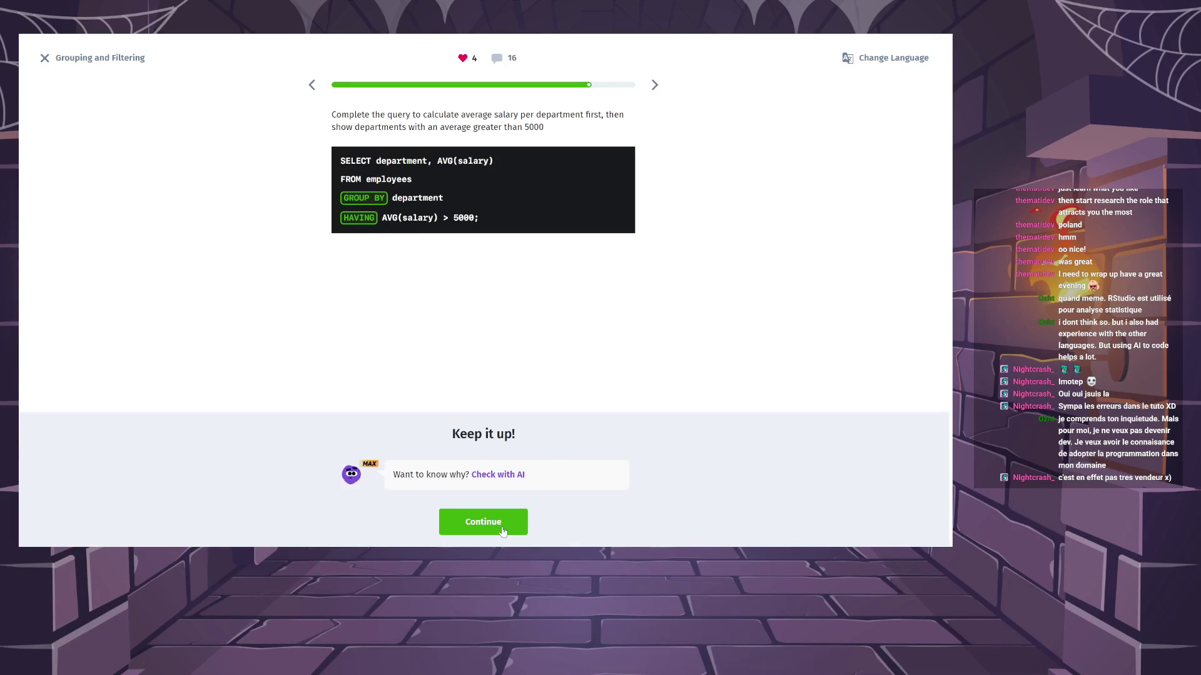
click(502, 530)
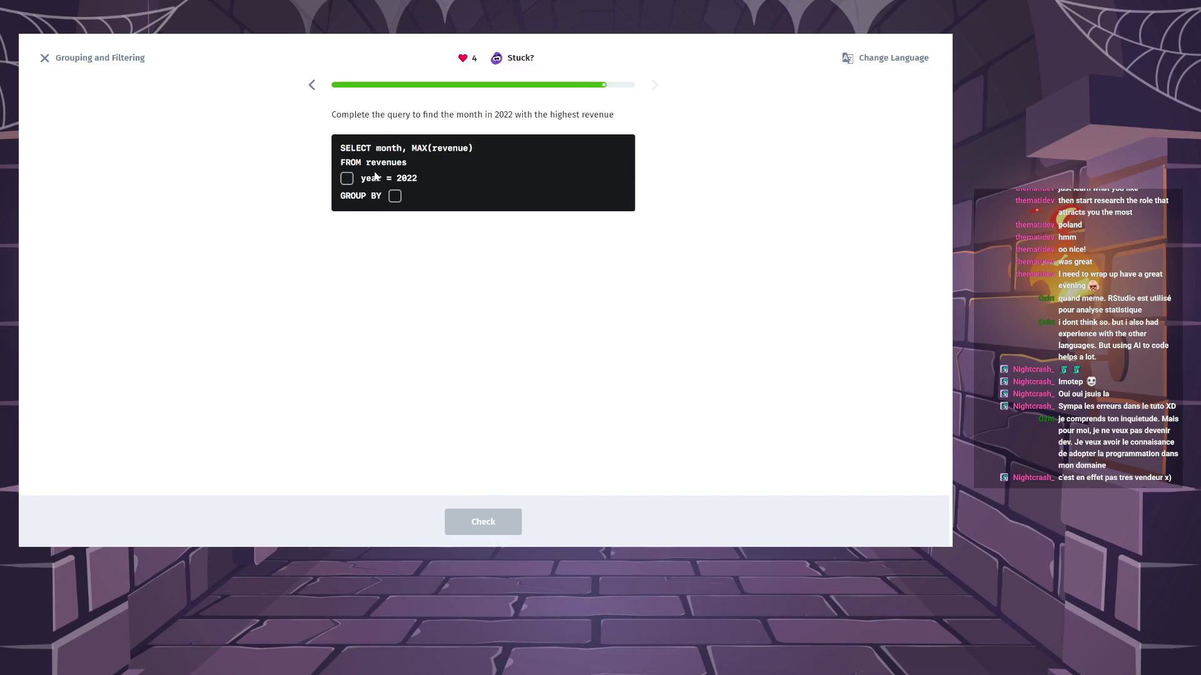
Enter WHERE before year = 2022 in the highest-revenue-month query.
text(WHERE)
click(397, 196)
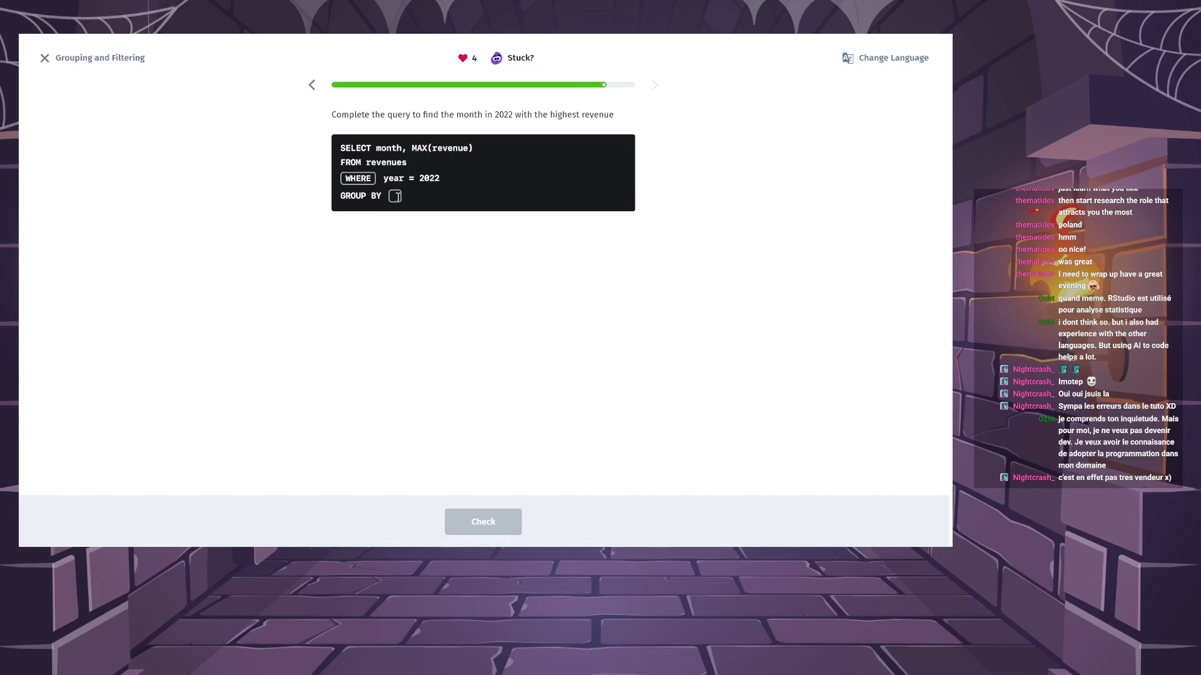
Fill the GROUP BY blank with month and check the 2022 revenue query answer.
text(month)
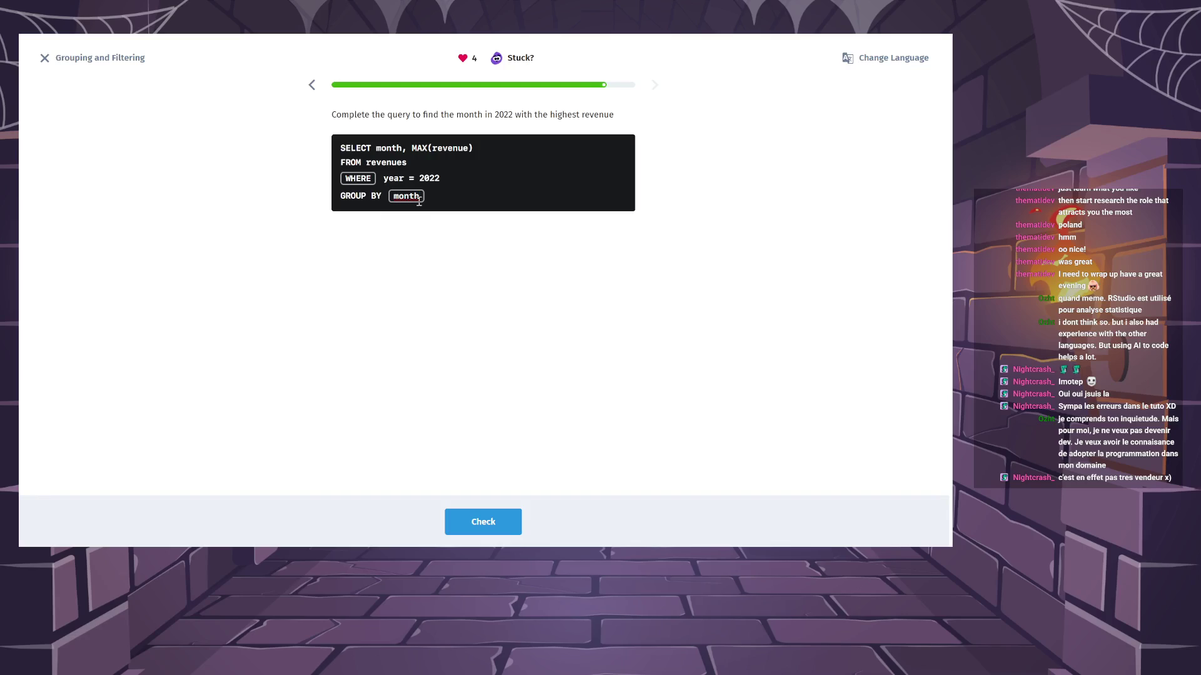
click(509, 519)
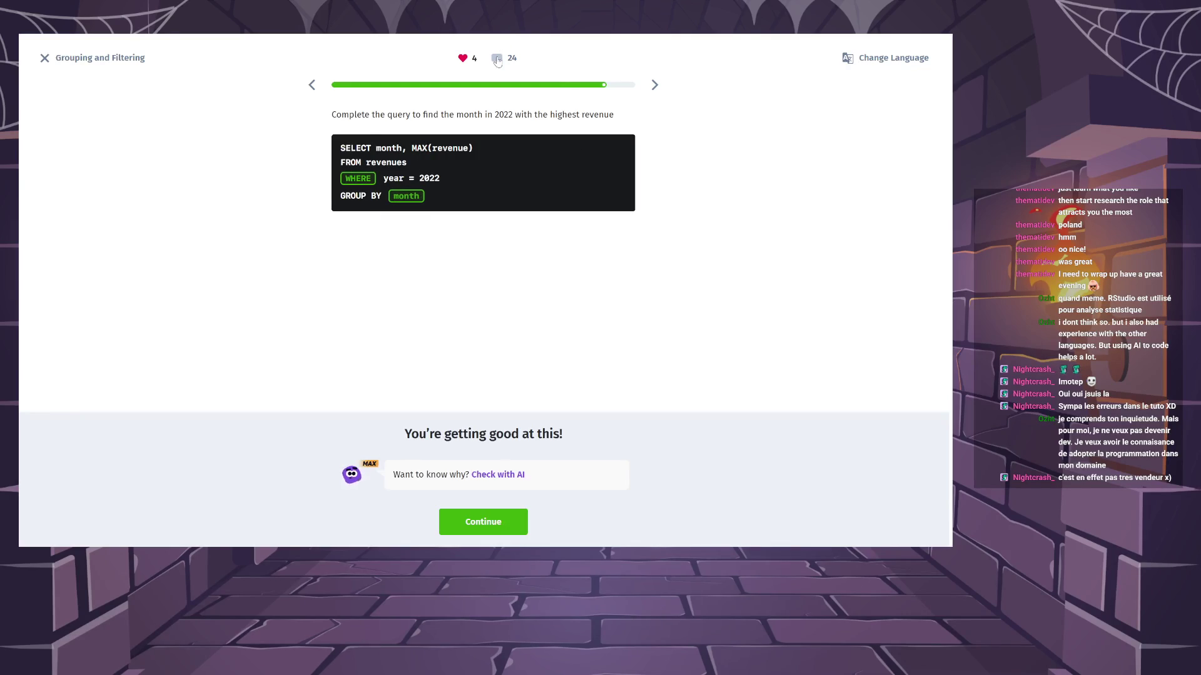
click(497, 59)
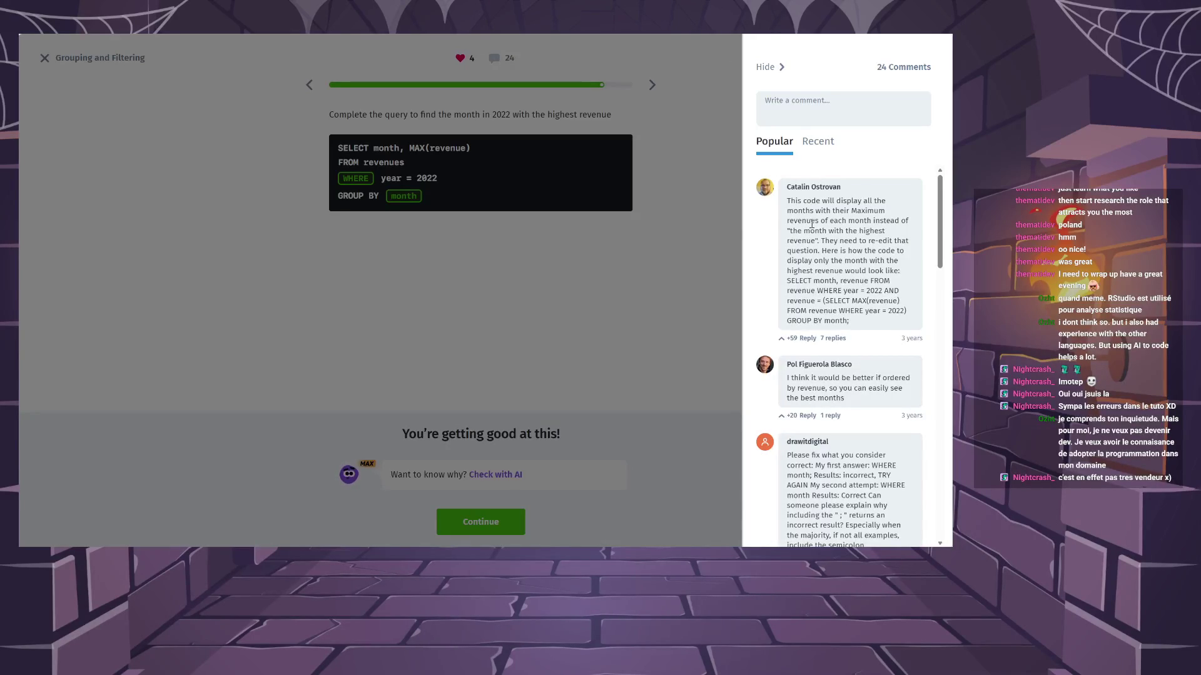
mouse_move(790, 200)
mouse_down()
mouse_move(876, 222)
mouse_move(846, 229)
mouse_up()
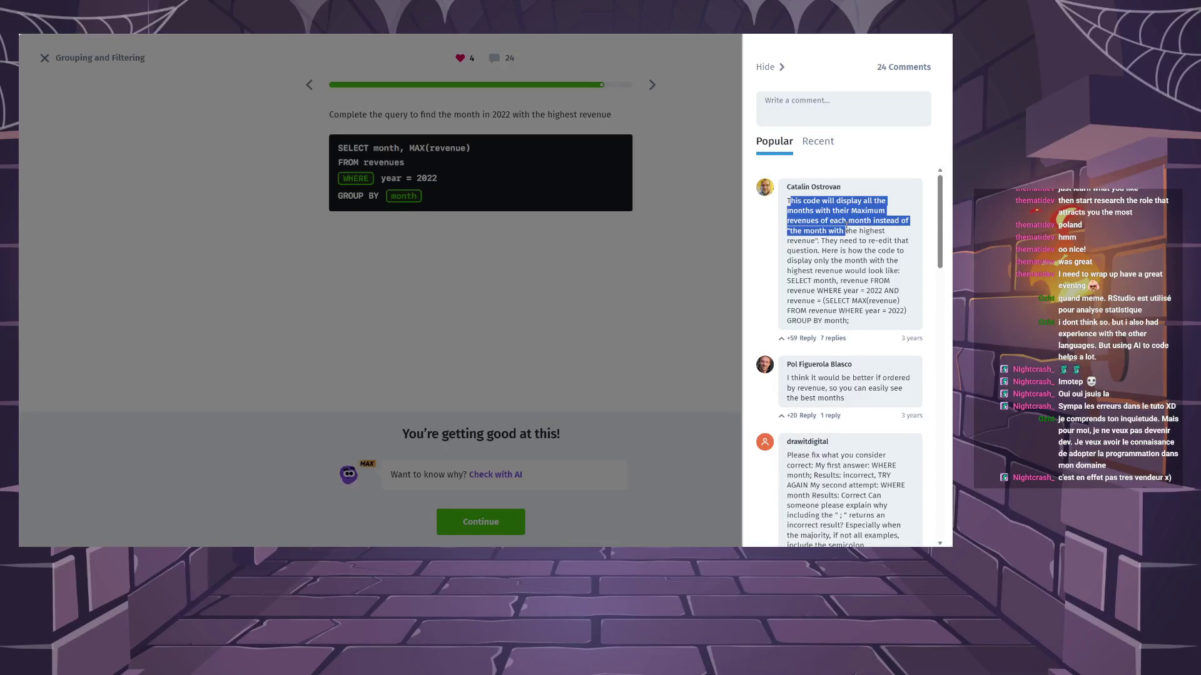
drag(846, 231, 854, 241)
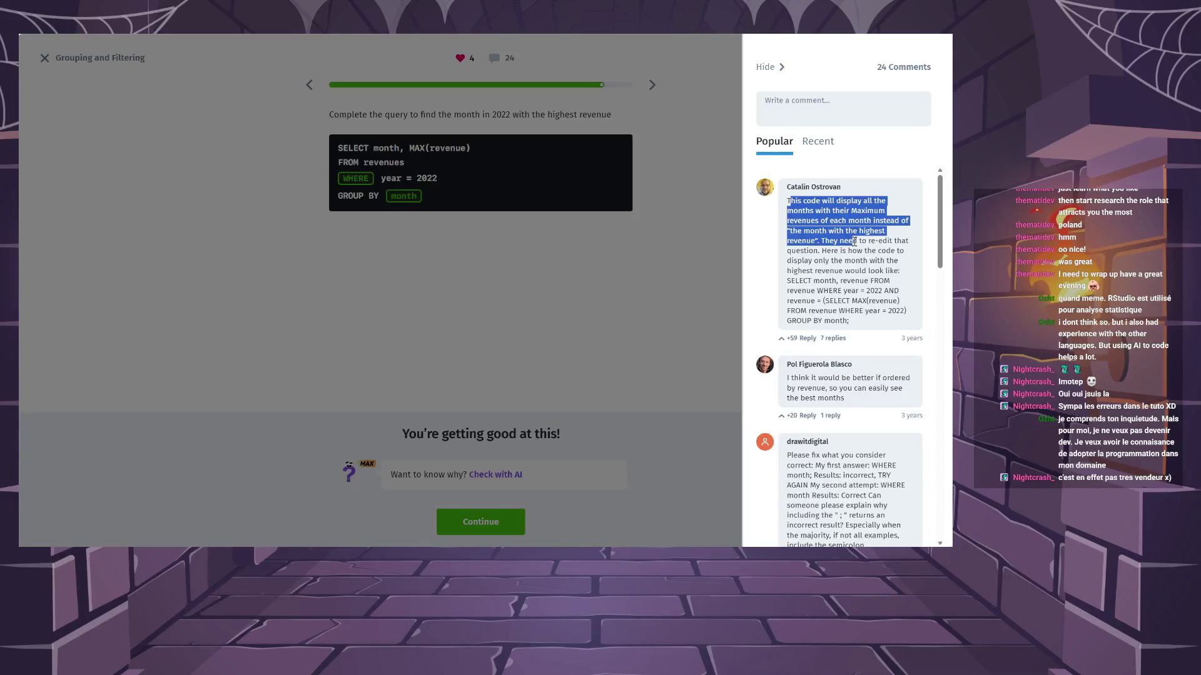
mouse_move(854, 241)
mouse_down()
mouse_move(901, 274)
mouse_move(874, 282)
mouse_move(891, 292)
mouse_move(883, 312)
mouse_up()
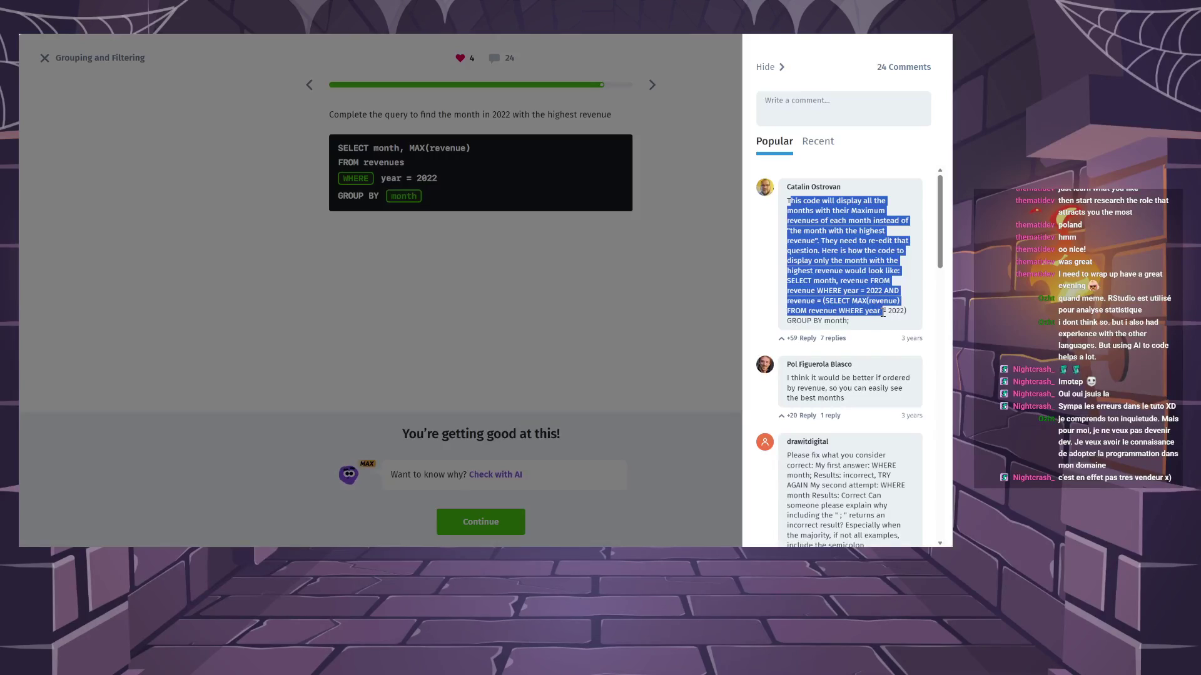
click(846, 266)
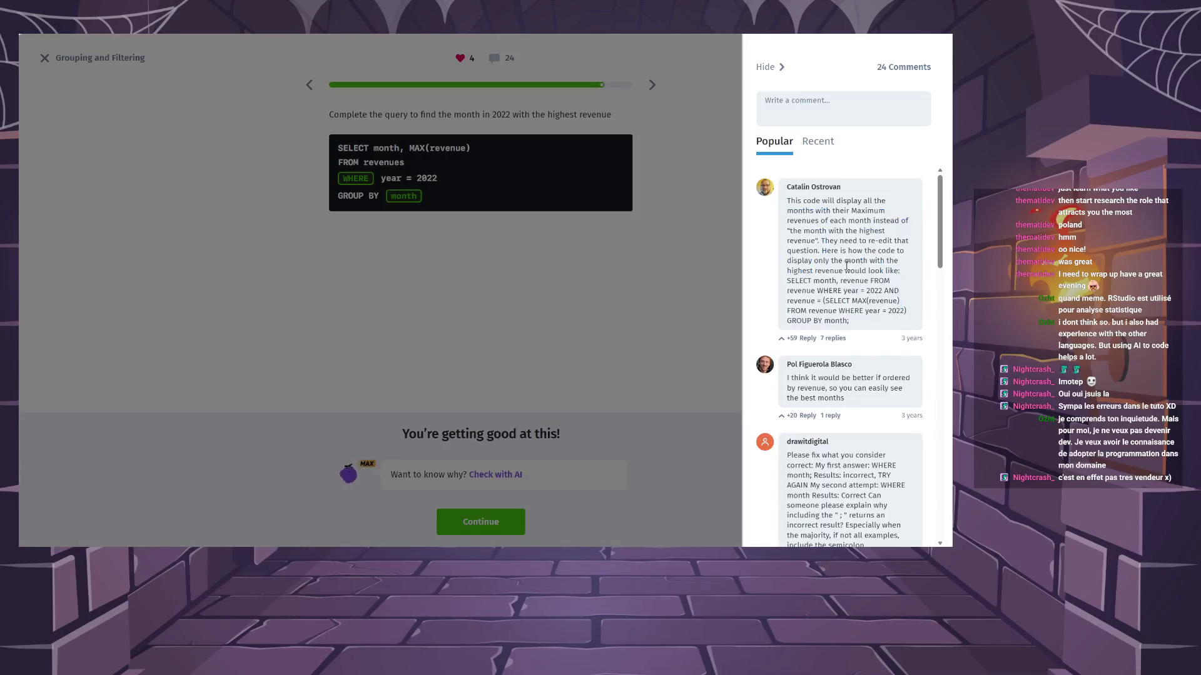
scroll(861, 286, down, 3)
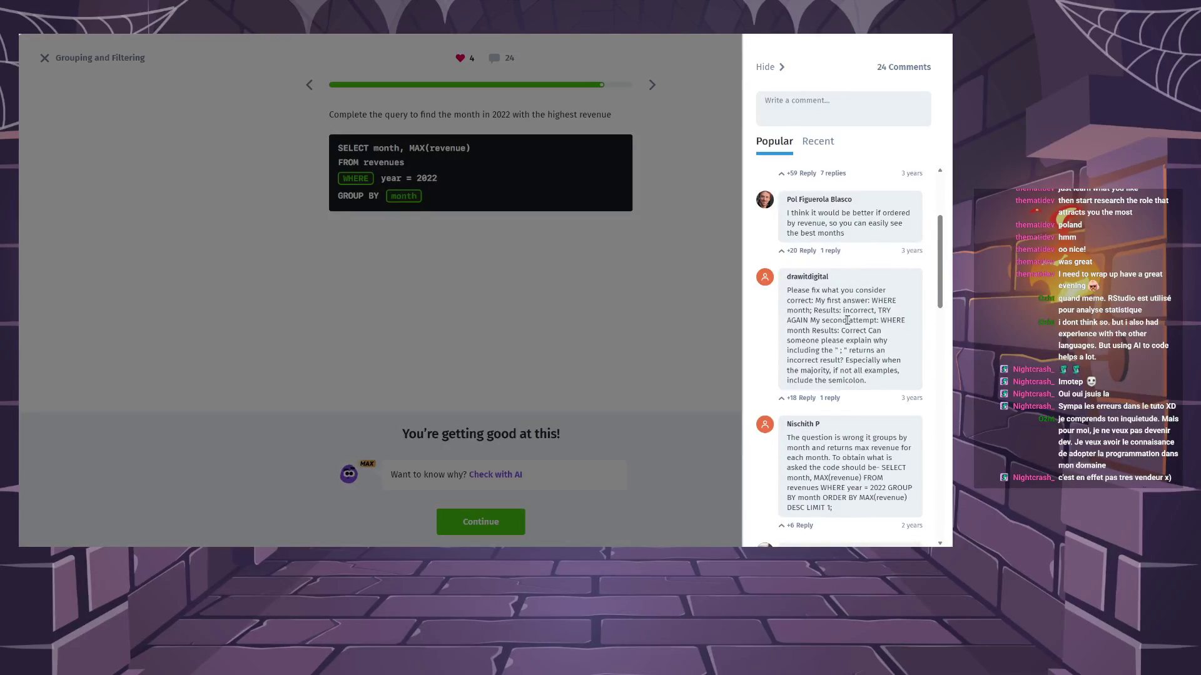
scroll(855, 329, down, 2)
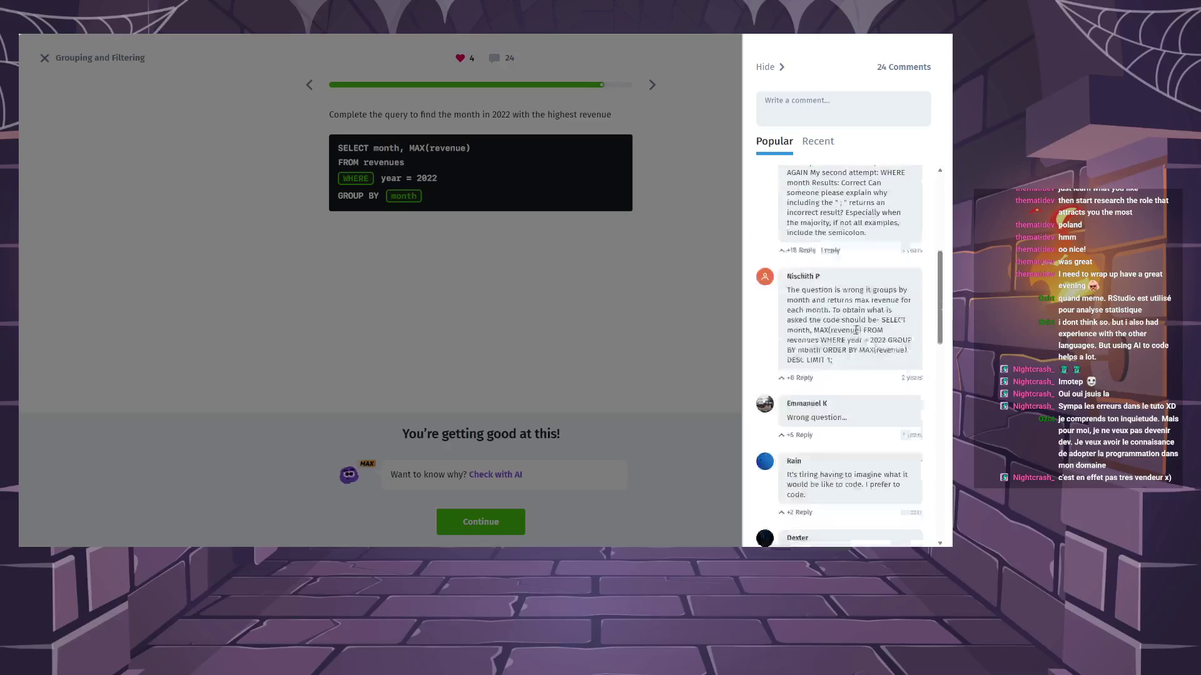
scroll(855, 329, up, 1)
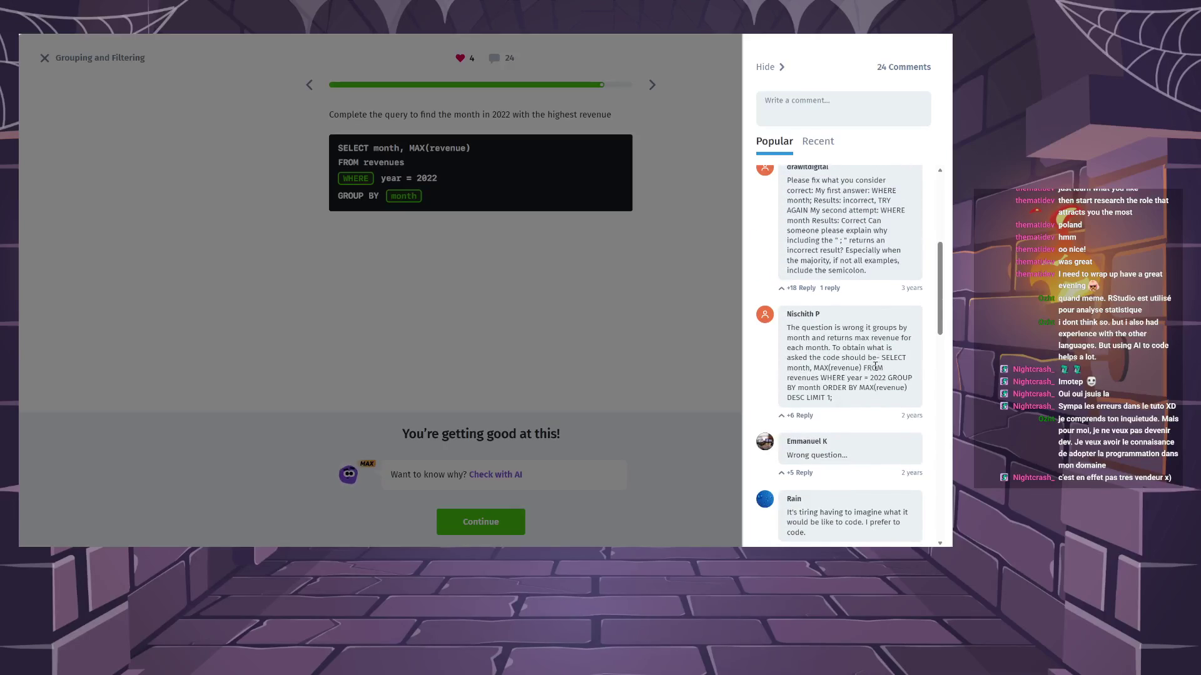
scroll(856, 369, down, 4)
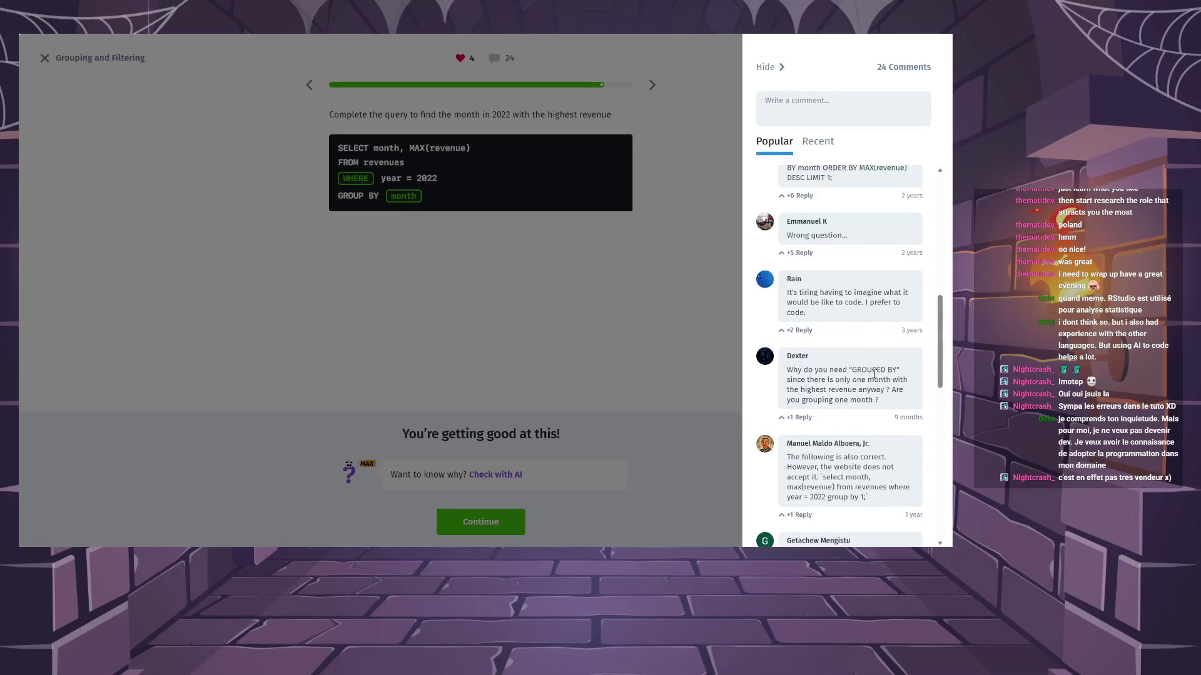
scroll(874, 373, up, 8)
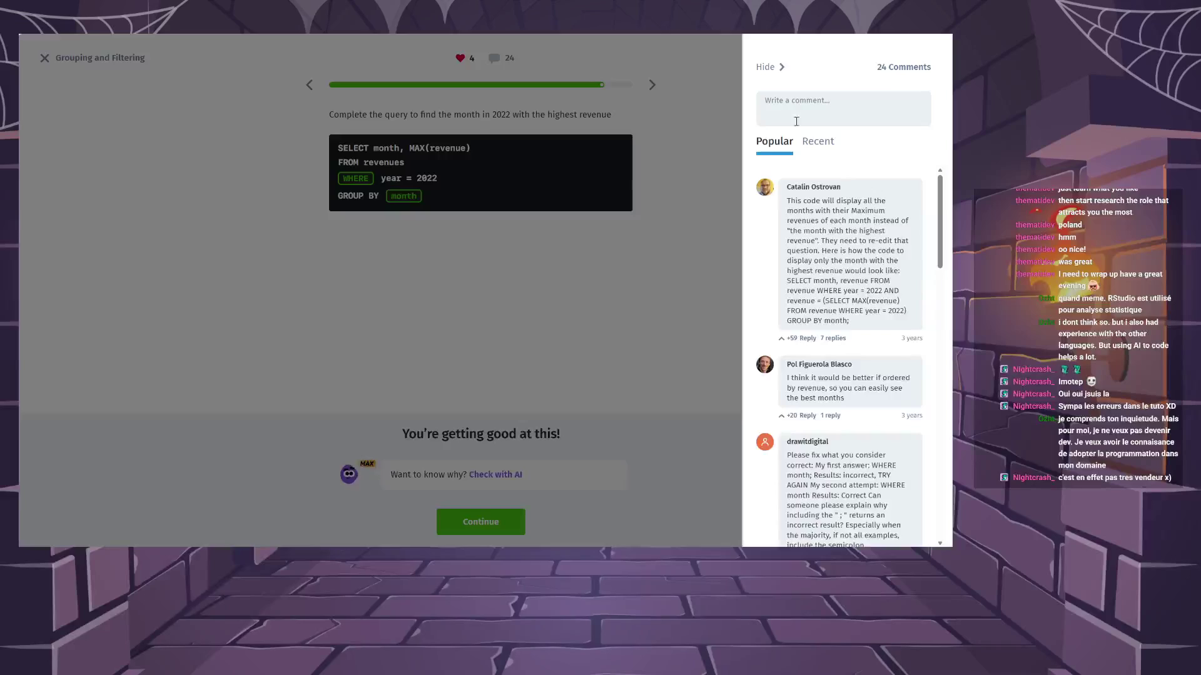
click(764, 68)
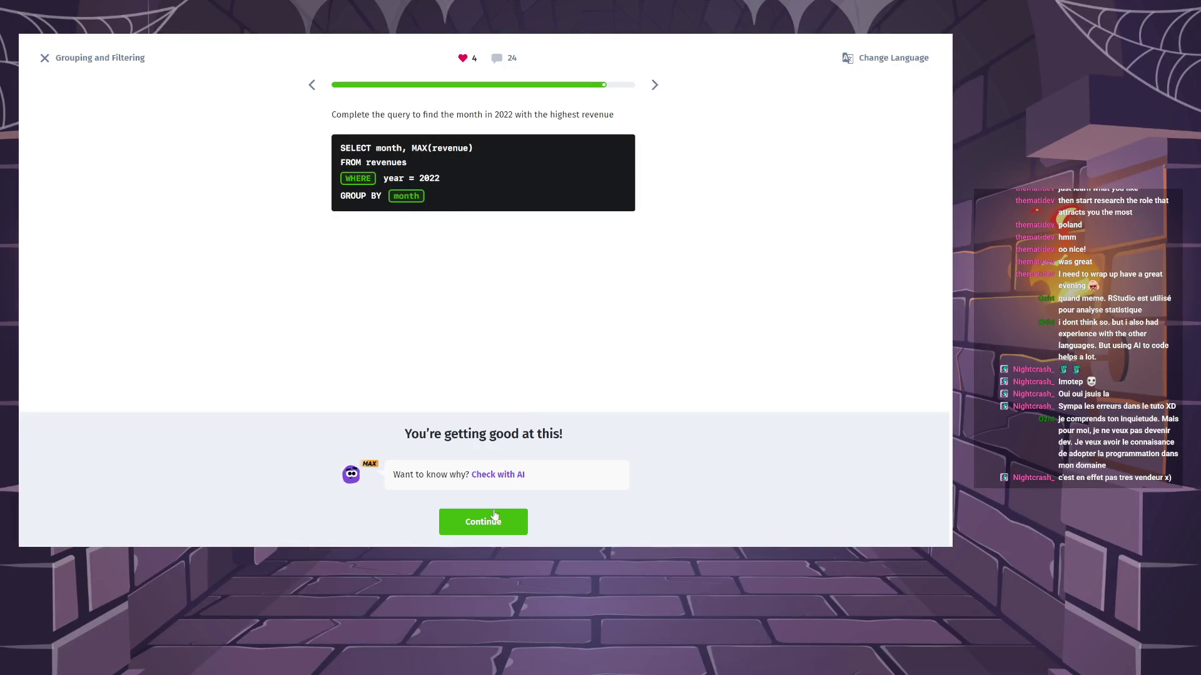
Move through the Lesson Takeaways to finish Grouping and Filtering and earn +4 XP.
click(506, 532)
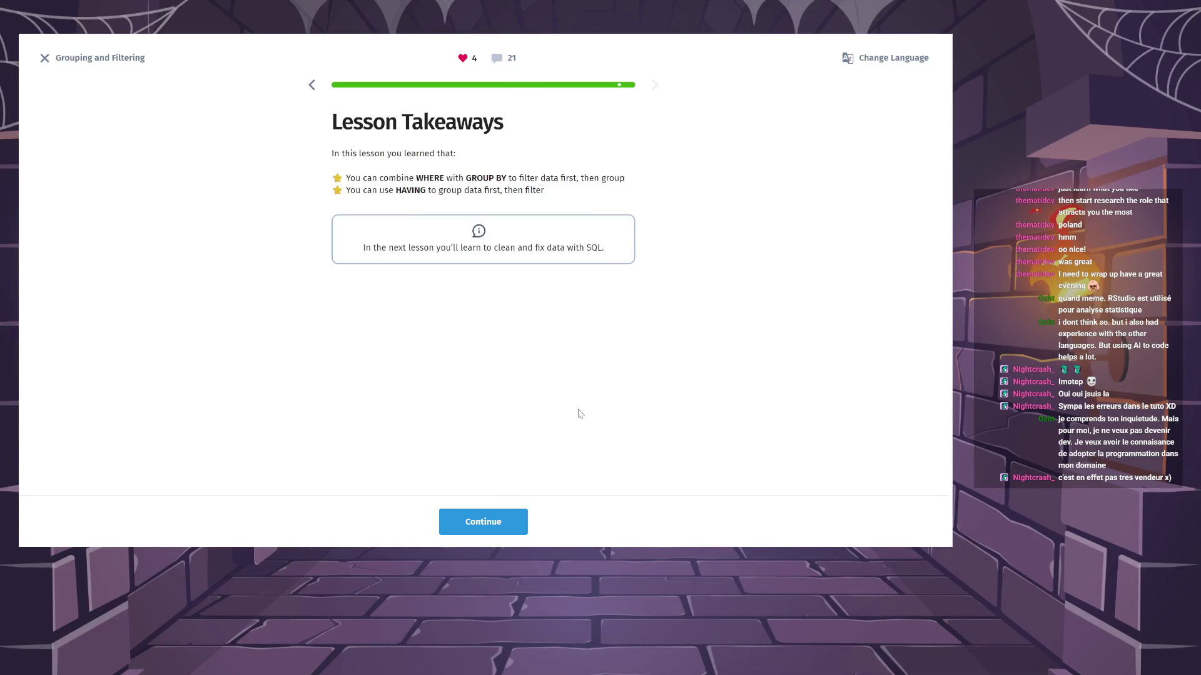
click(501, 510)
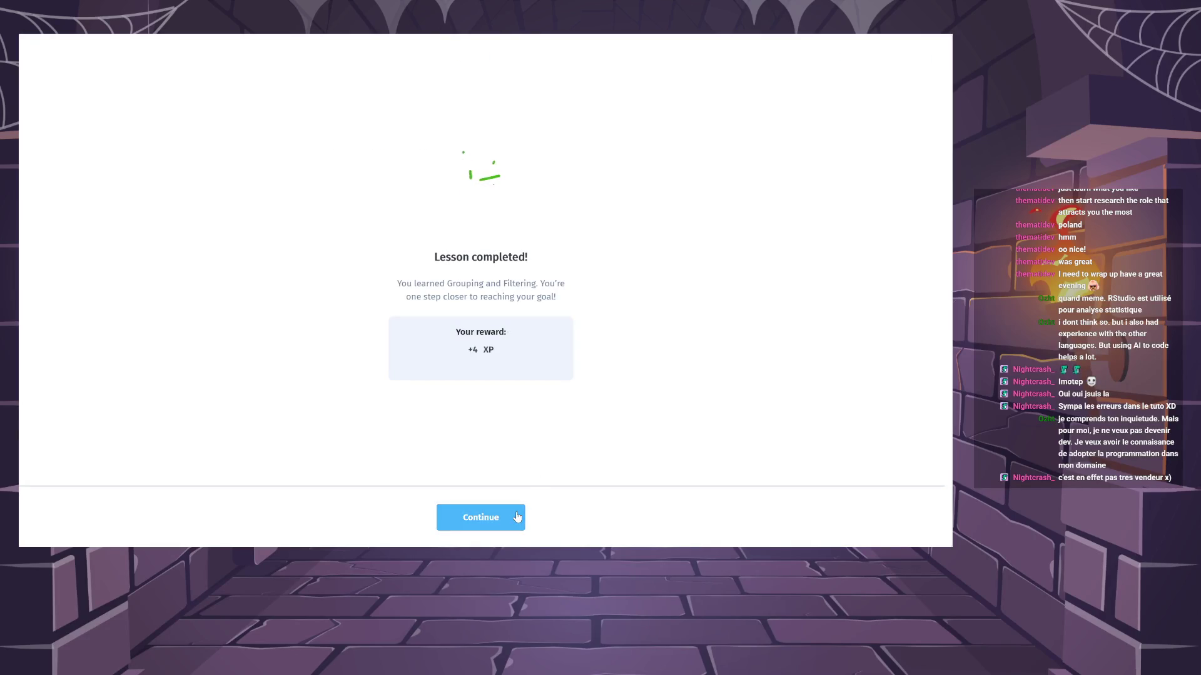
Dismiss the Premium offer and start the Cleaning Data lesson from the course page.
click(517, 517)
click(847, 58)
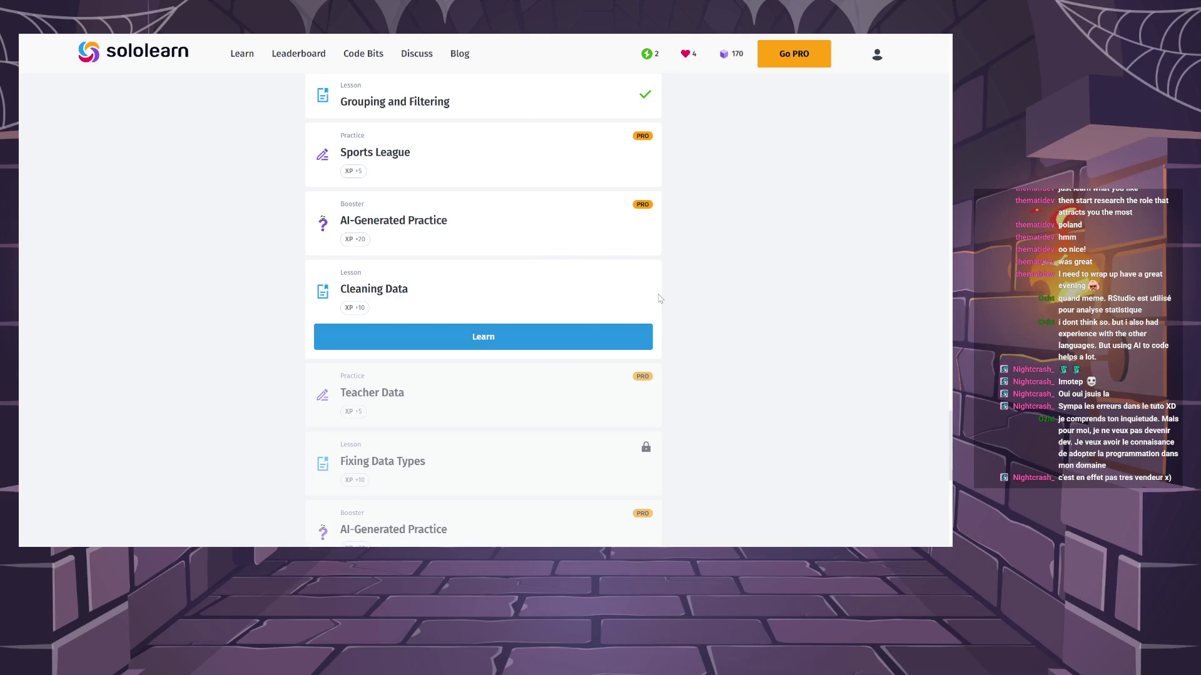
click(563, 348)
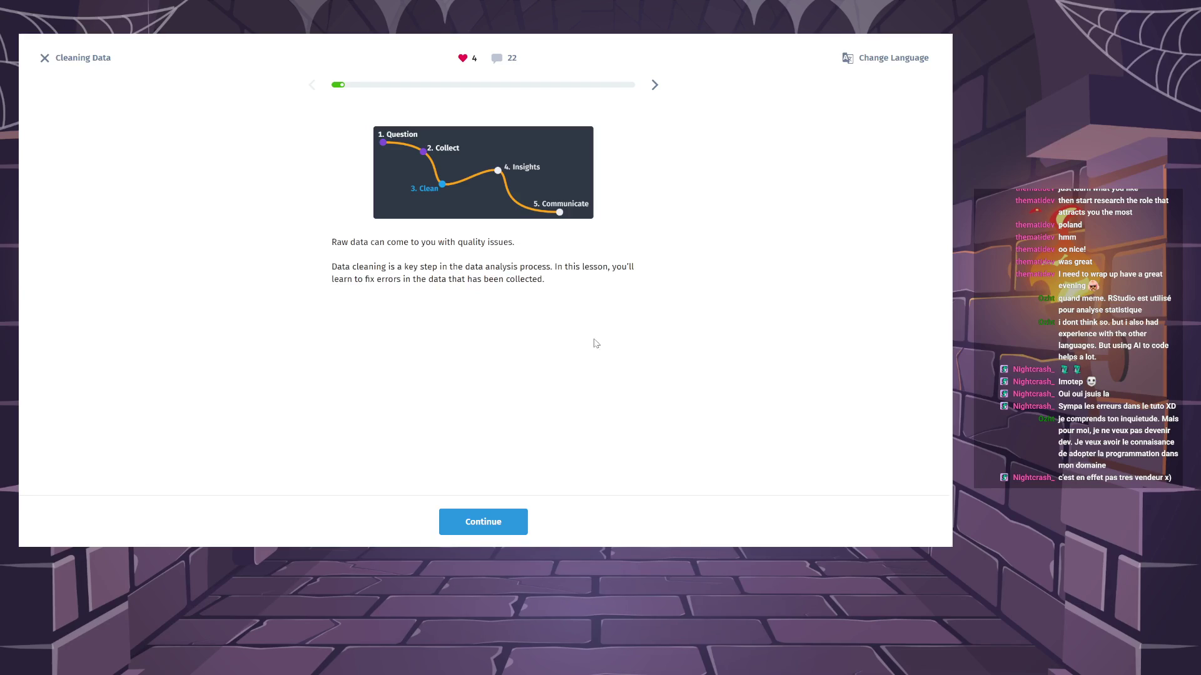
Answer 'duplicated data' as the table's issue and confirm it.
click(500, 520)
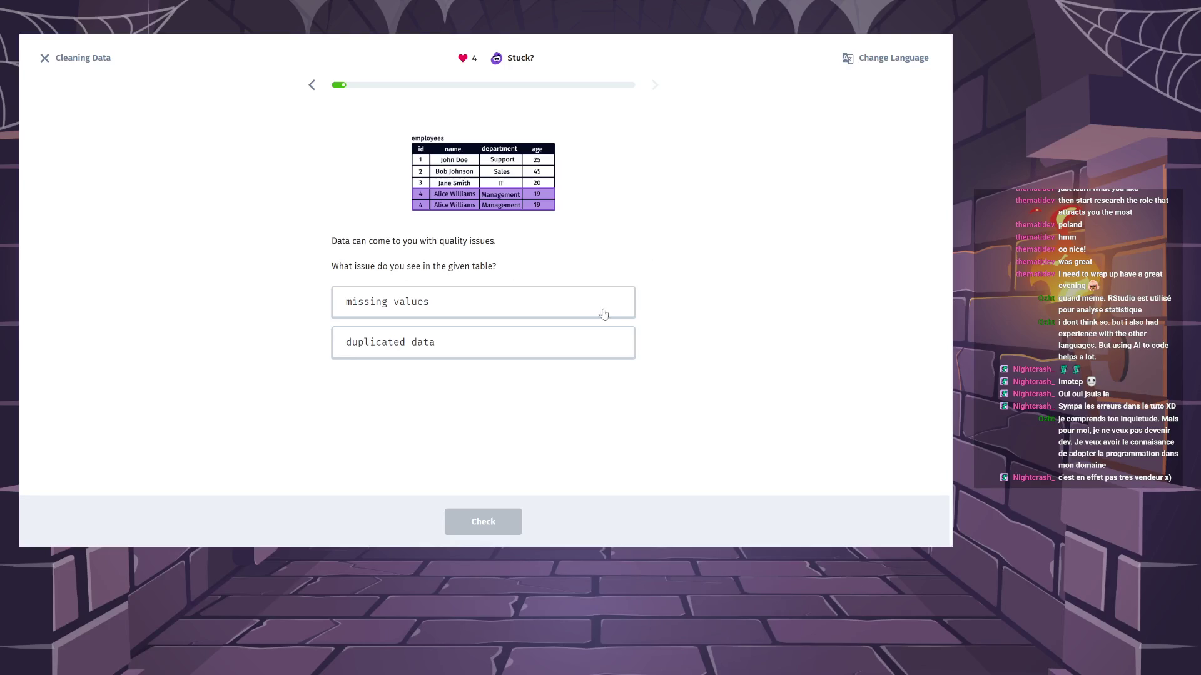
click(542, 350)
click(496, 521)
click(497, 523)
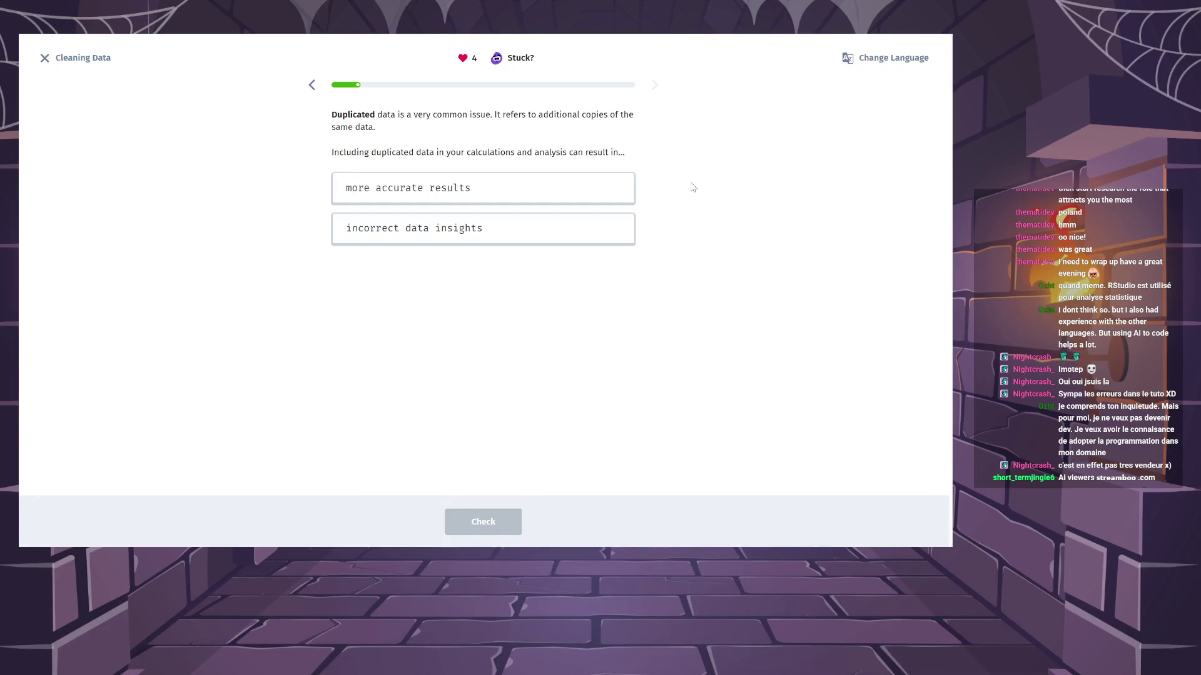
Answer that duplicated data leads to incorrect data insights.
click(590, 238)
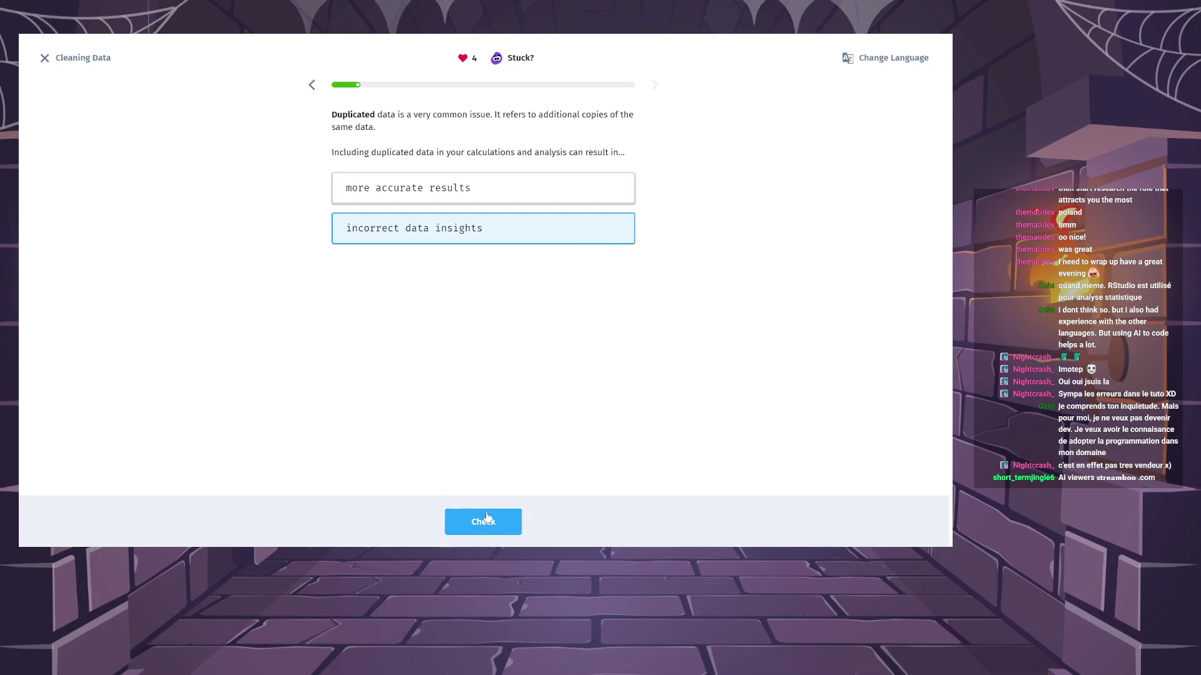
click(487, 517)
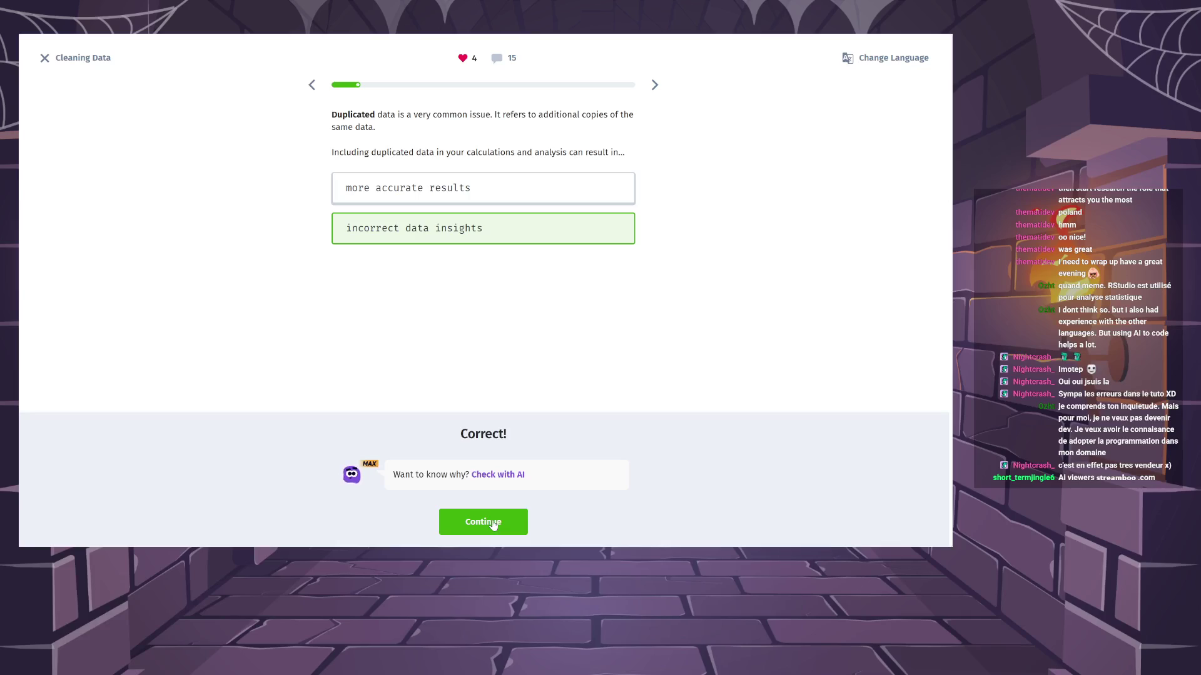
click(493, 525)
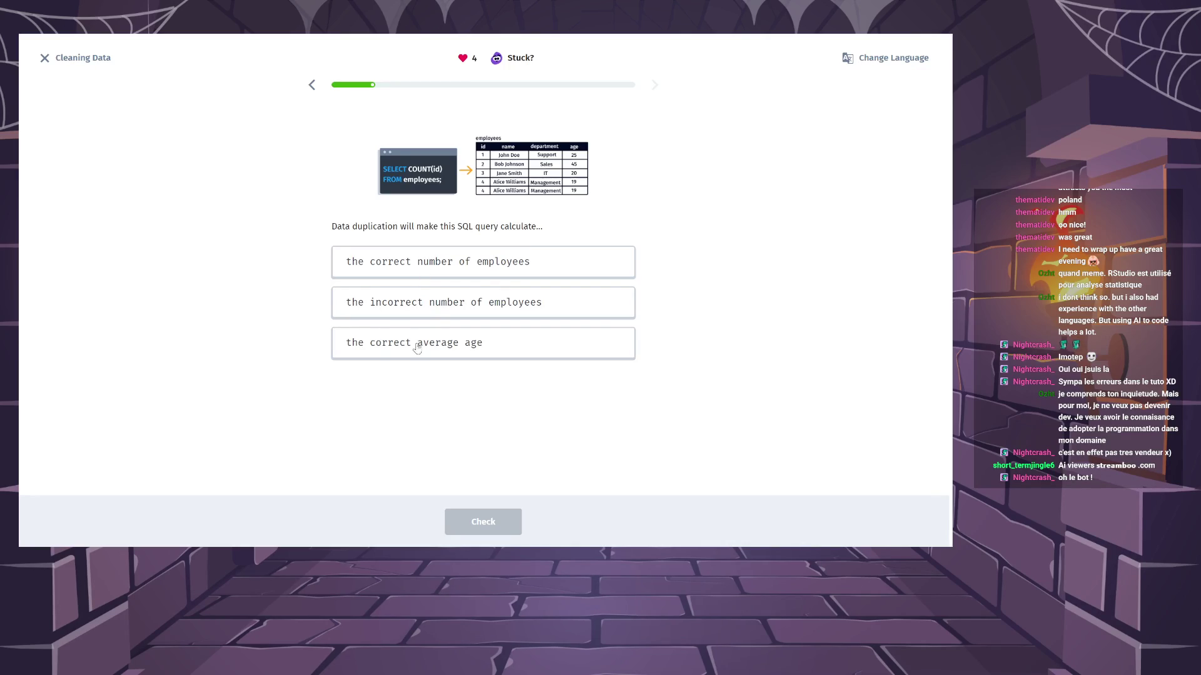
Answer that duplicates make SELECT COUNT(id) return the incorrect number of employees.
click(431, 304)
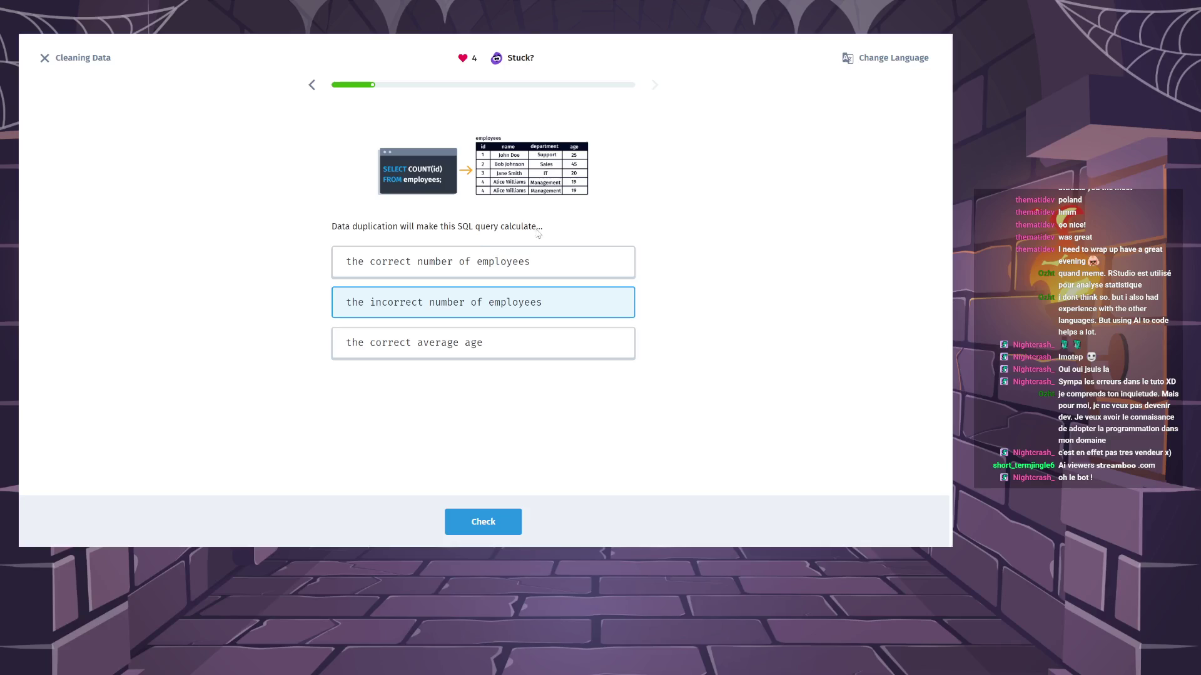
click(508, 520)
click(508, 522)
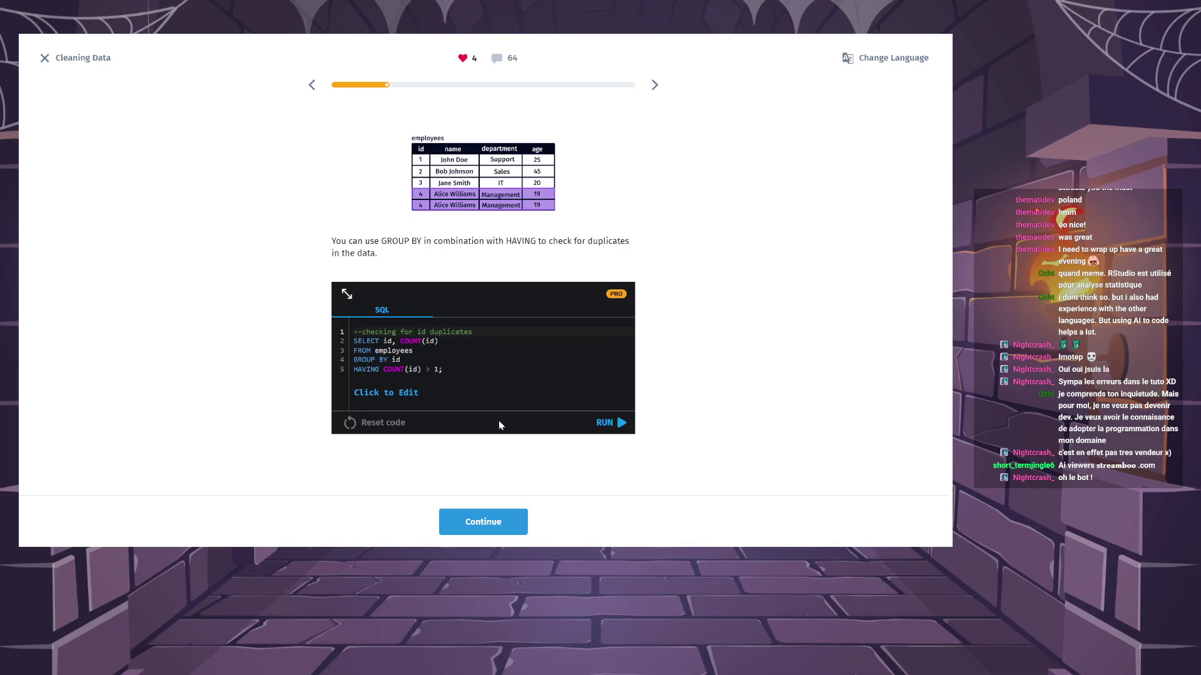
Complete the movies duplicates query with title and GROUP BY title, and get it accepted.
click(505, 519)
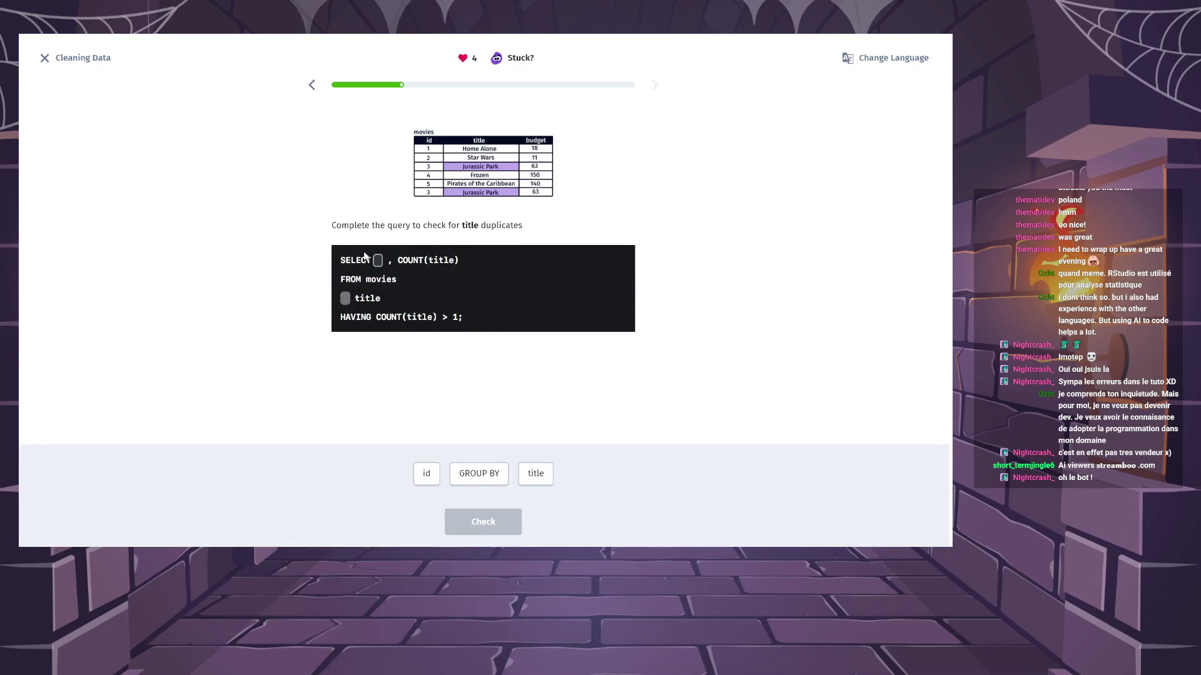
click(541, 478)
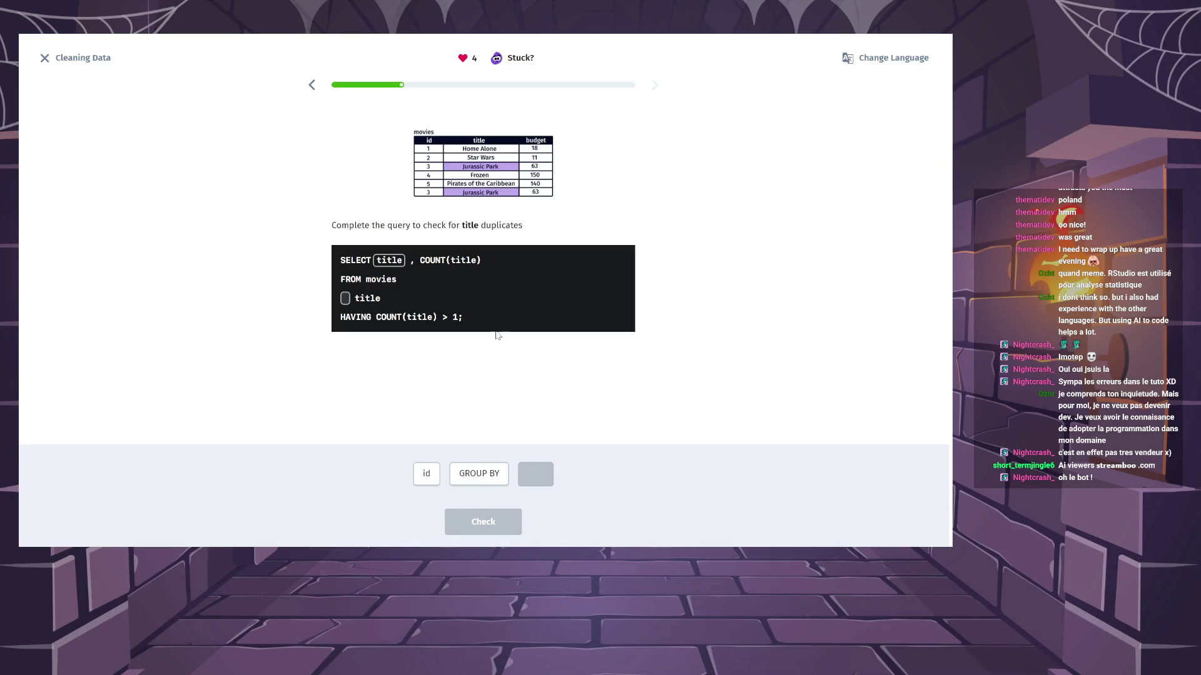
click(504, 478)
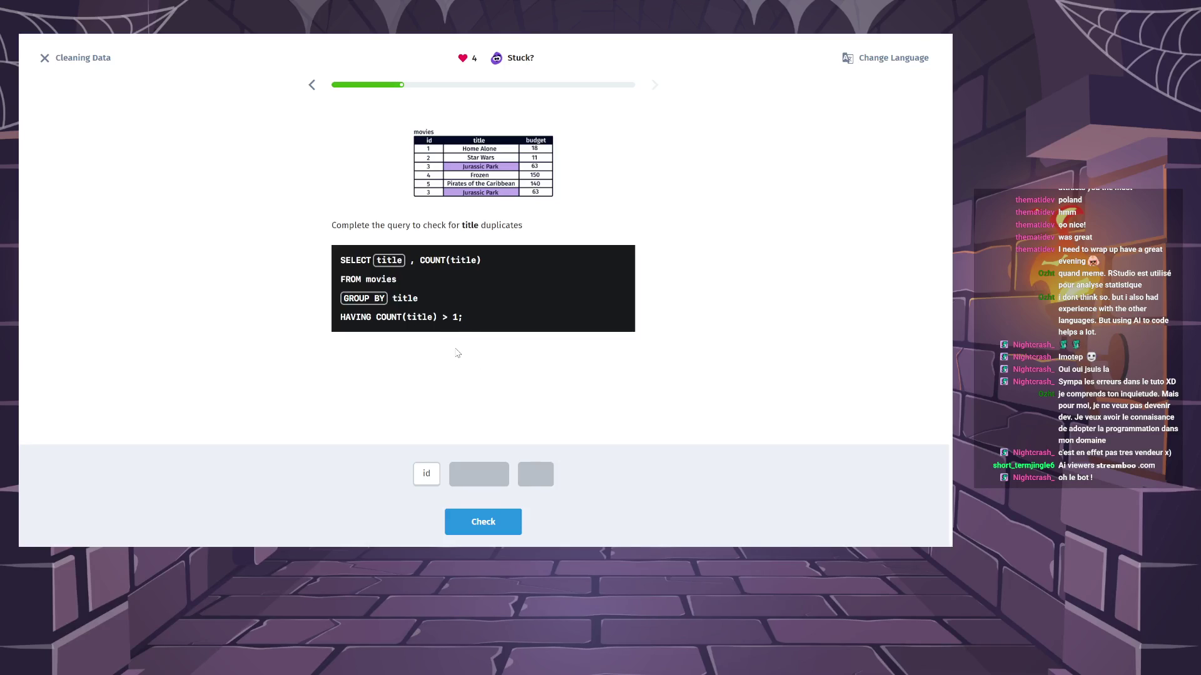
click(485, 524)
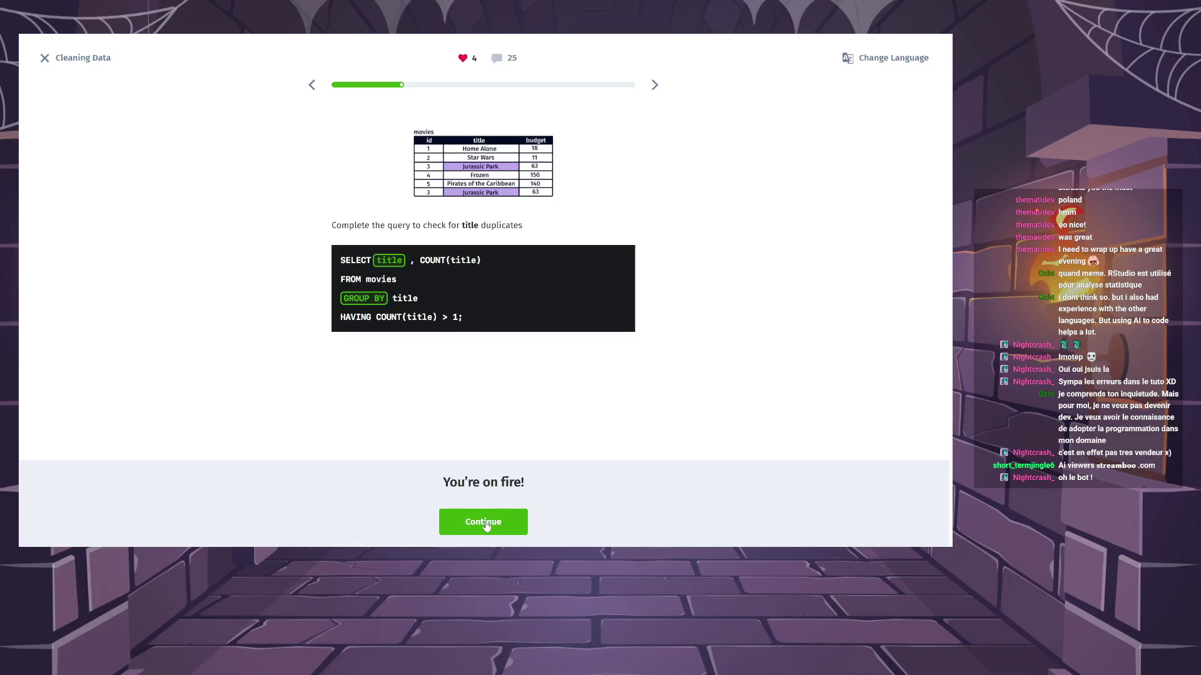
click(486, 524)
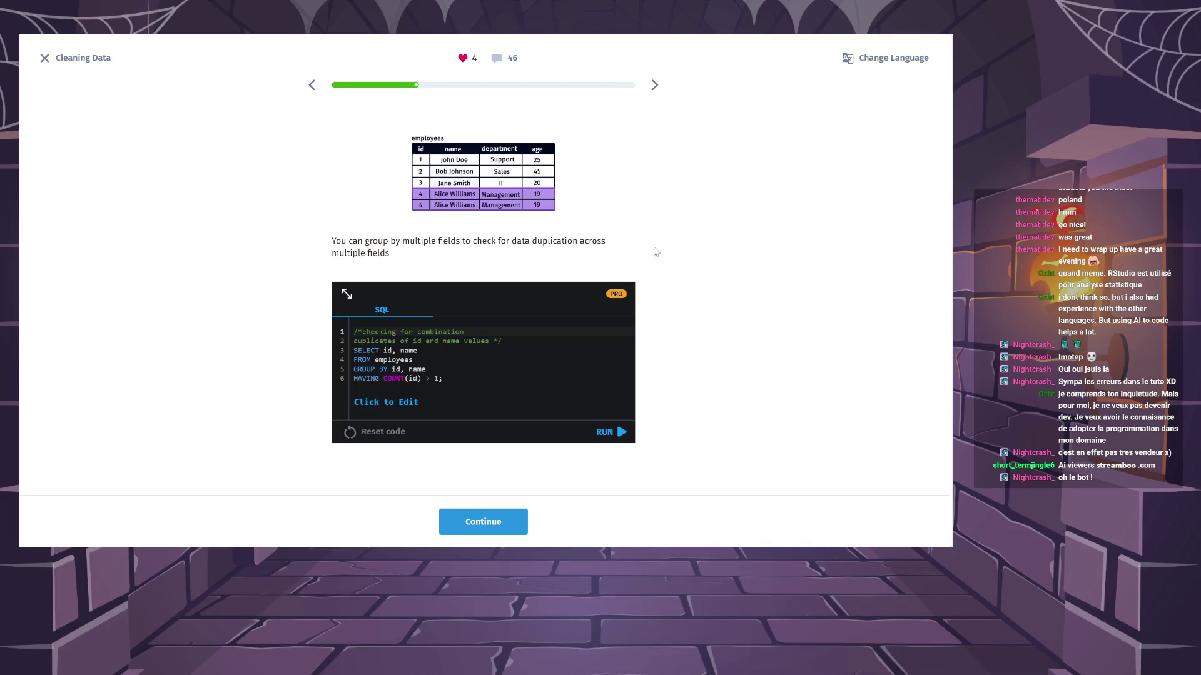
Open the learners' comments on the multiple-field grouping slide.
click(511, 58)
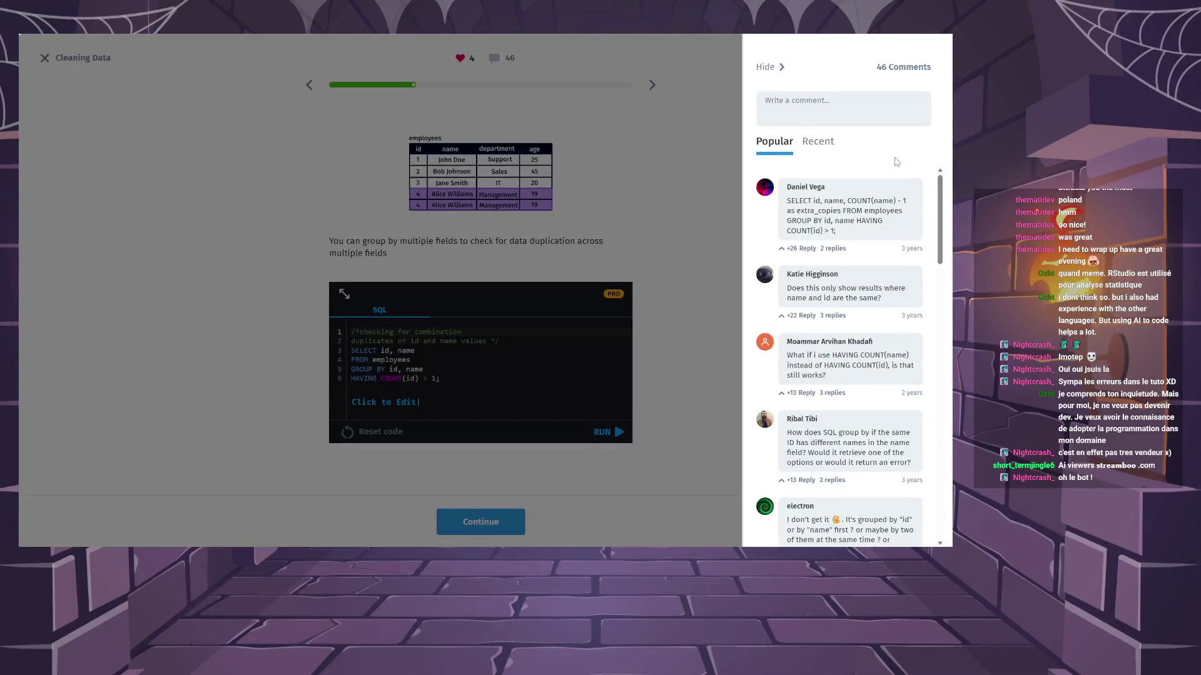
scroll(839, 209, down, 1)
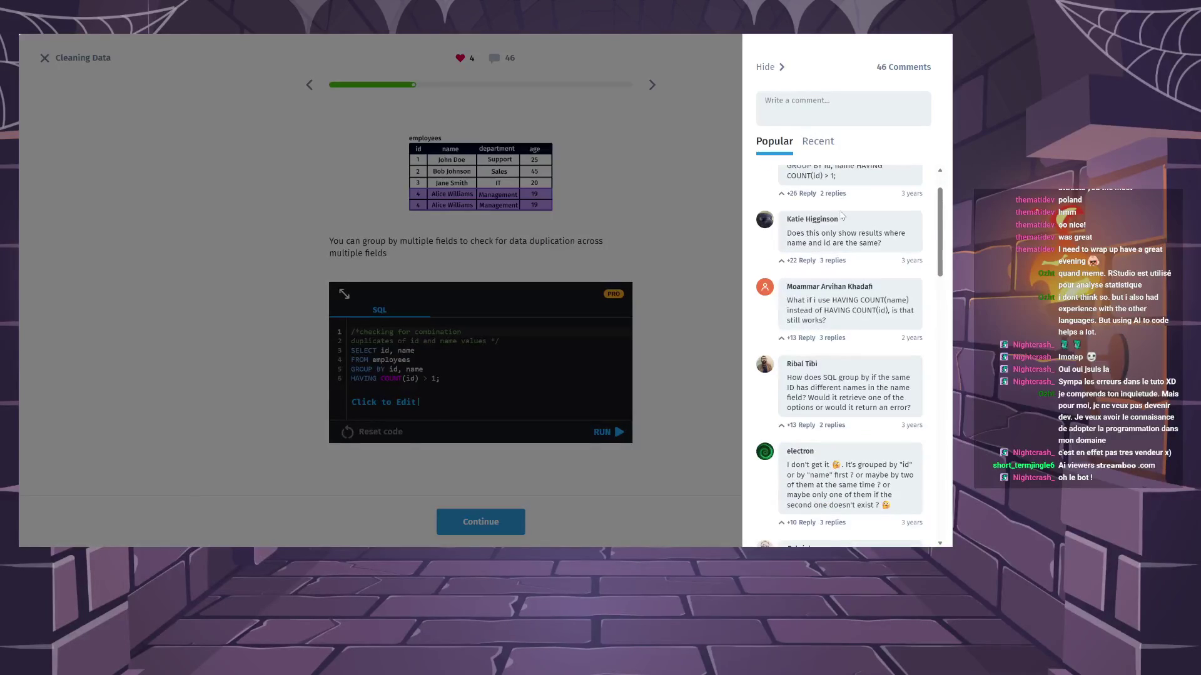
scroll(841, 215, down, 2)
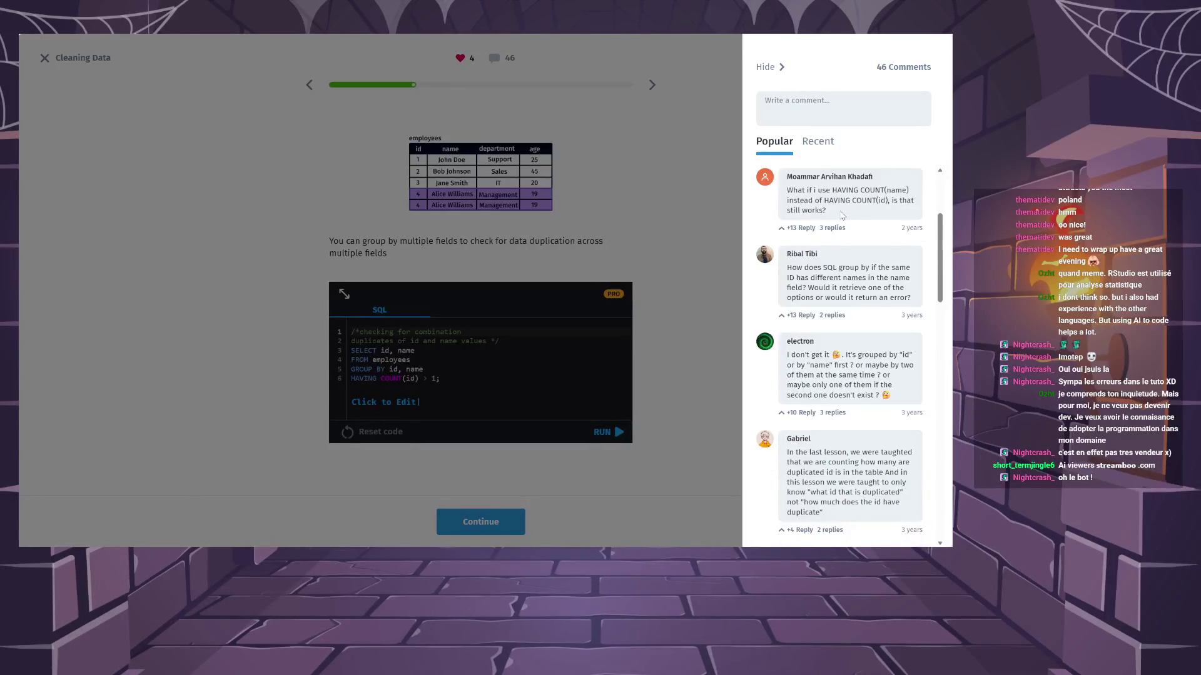
scroll(841, 214, down, 1)
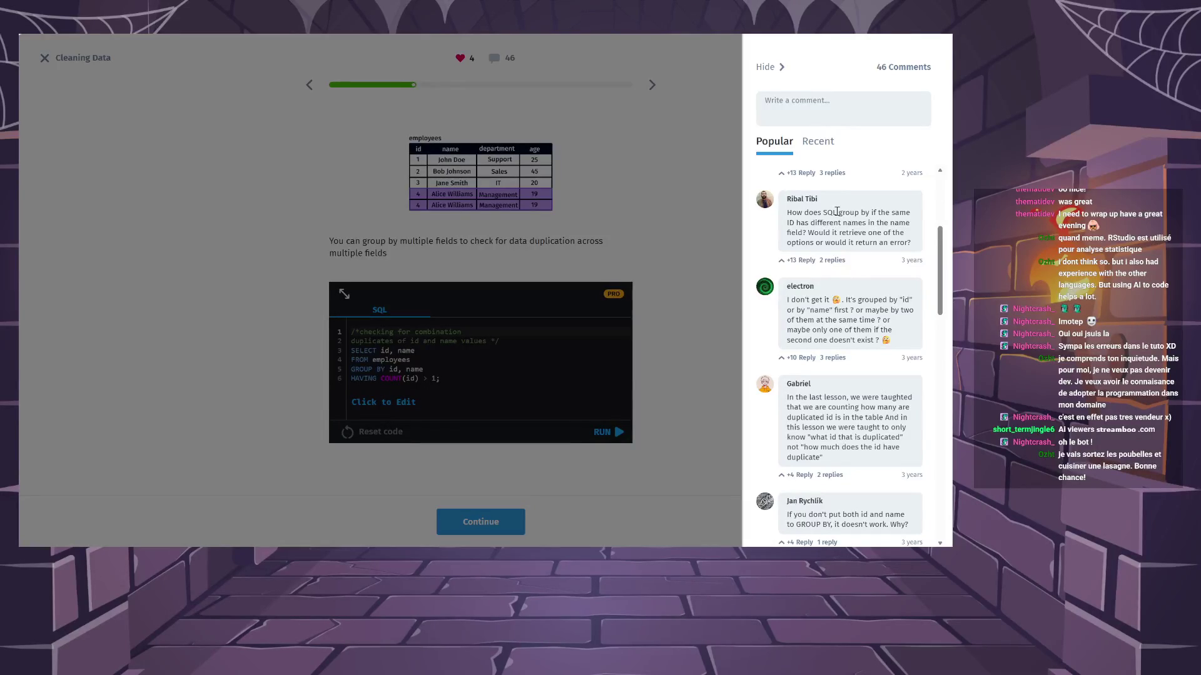
scroll(837, 212, down, 2)
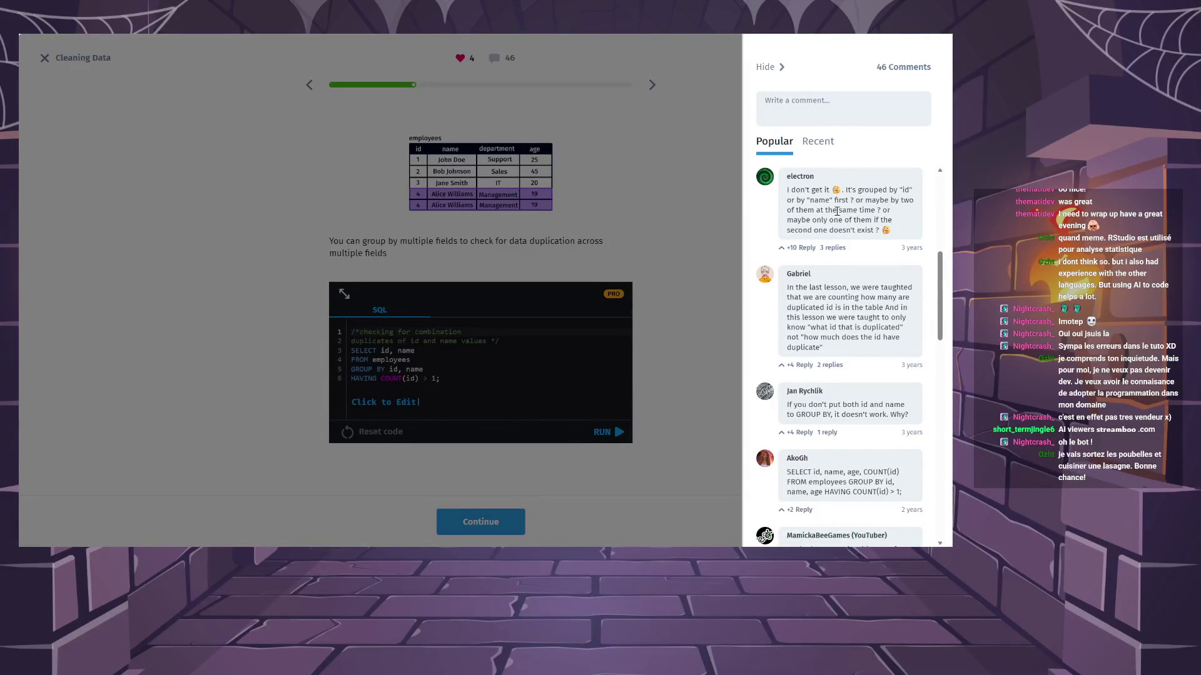
Hide the comments panel to return to the grouping-by-id-and-name slide.
click(719, 213)
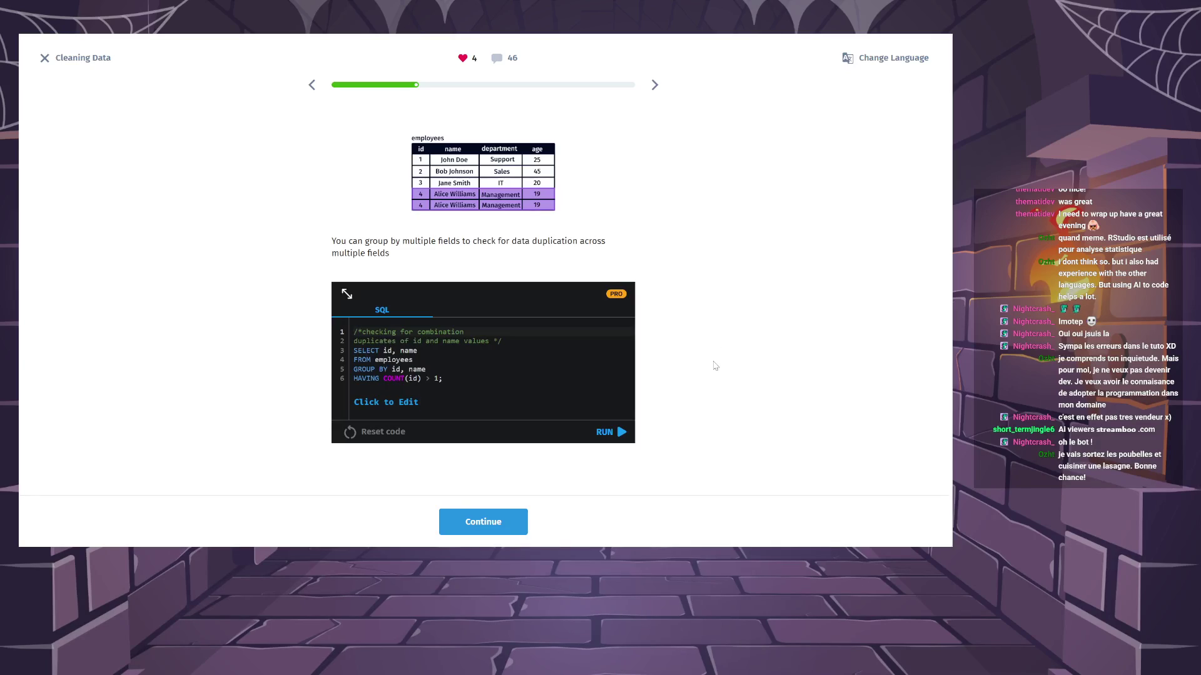
Fill the duplicate-check query blanks with id, title and HAVING, and submit it.
click(517, 519)
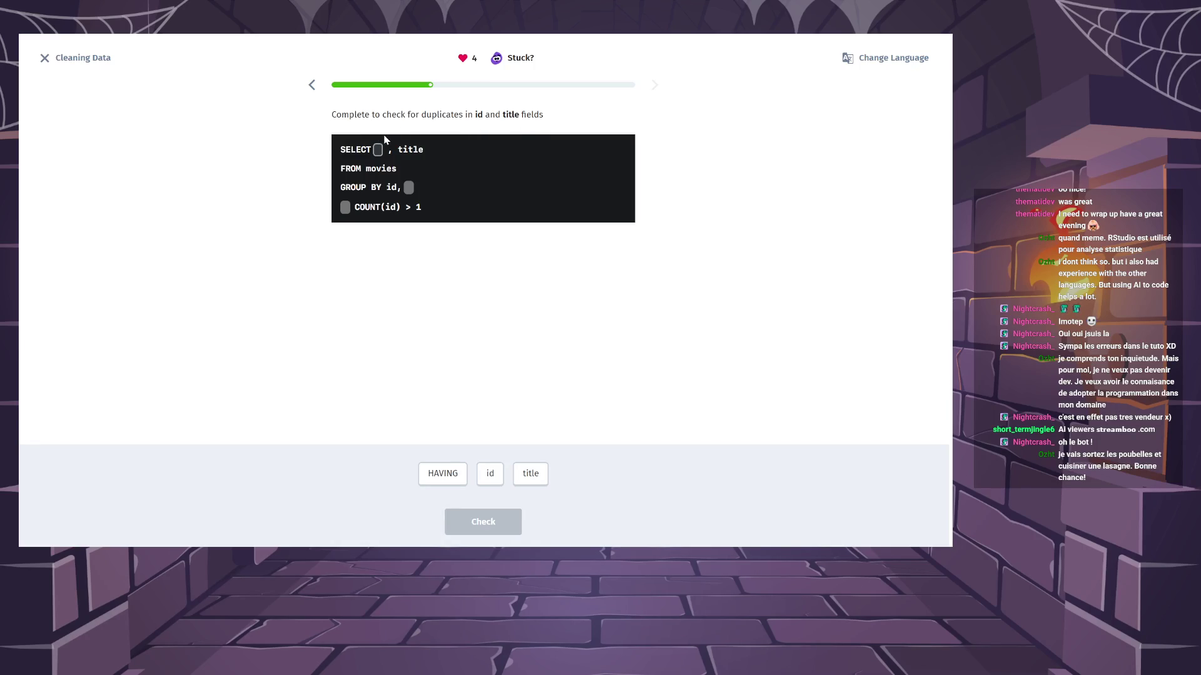
click(492, 473)
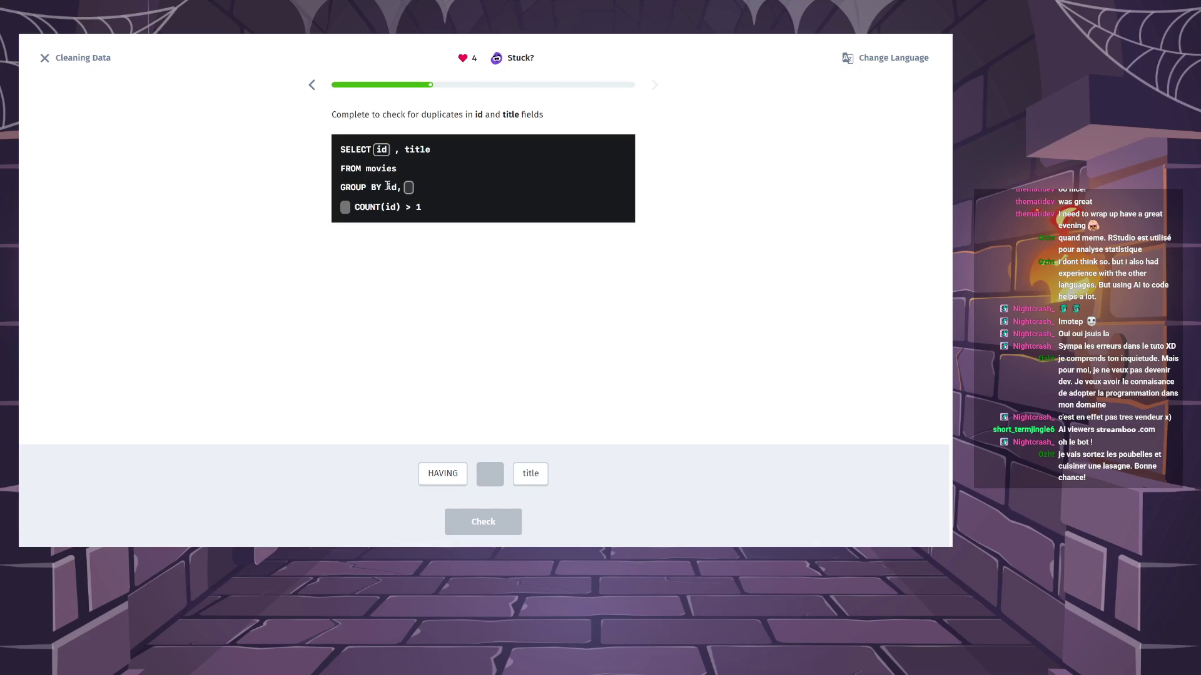
click(528, 473)
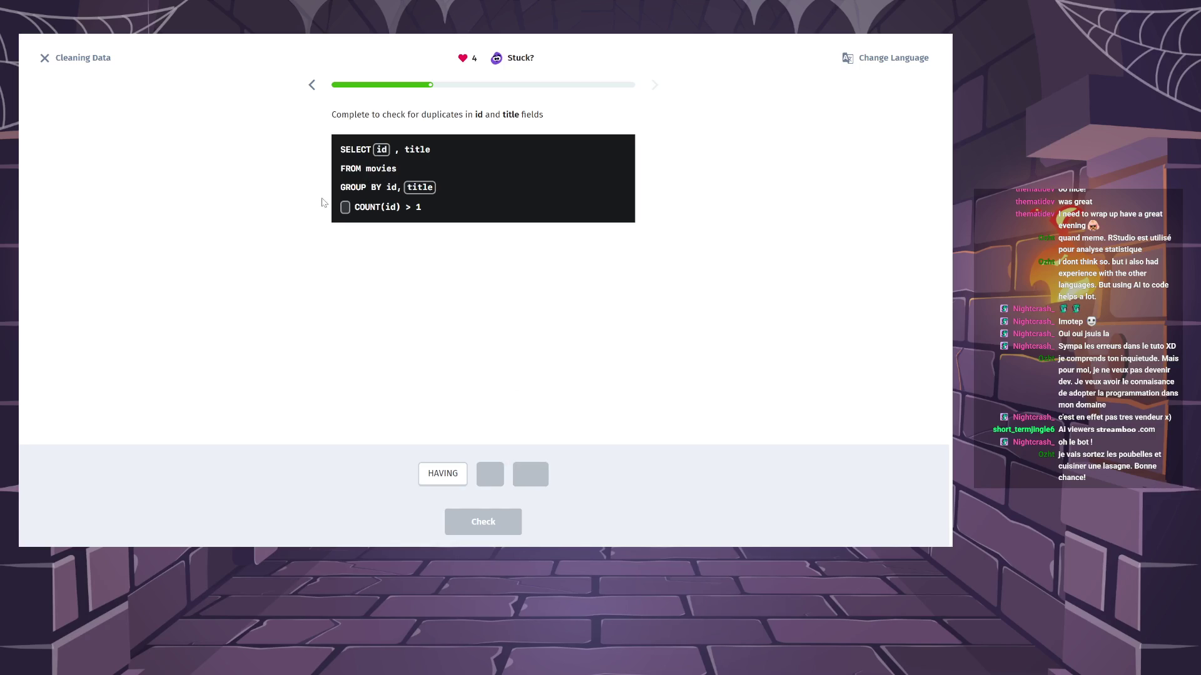
click(454, 479)
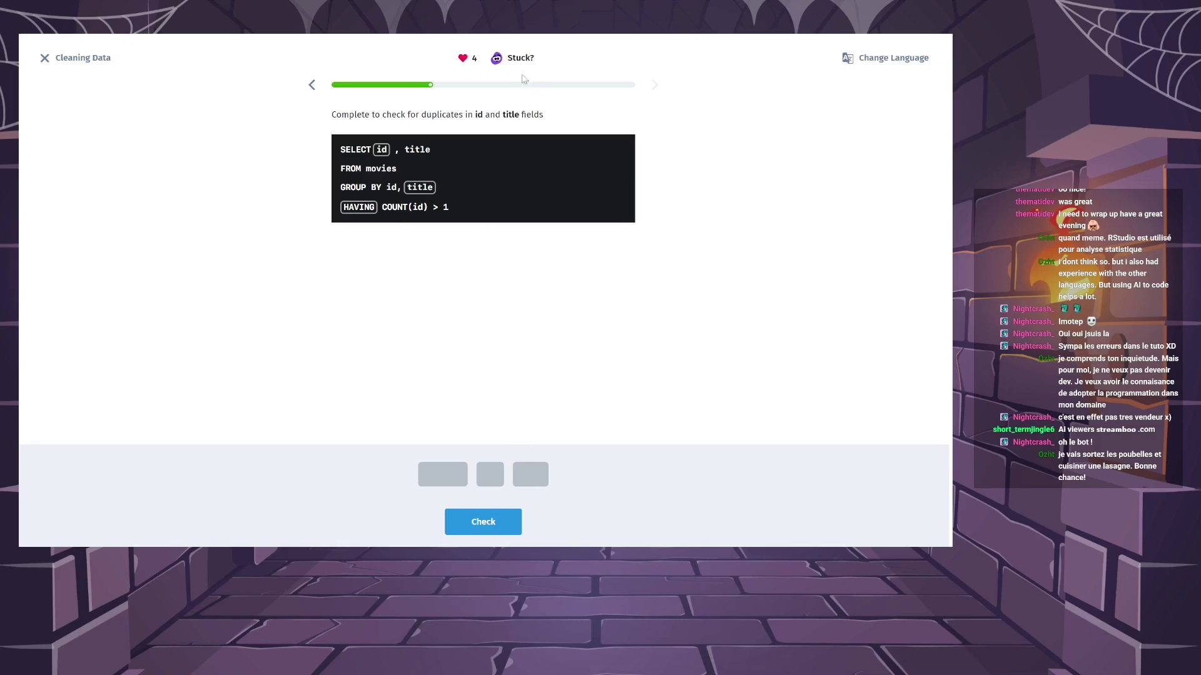
click(487, 521)
click(508, 59)
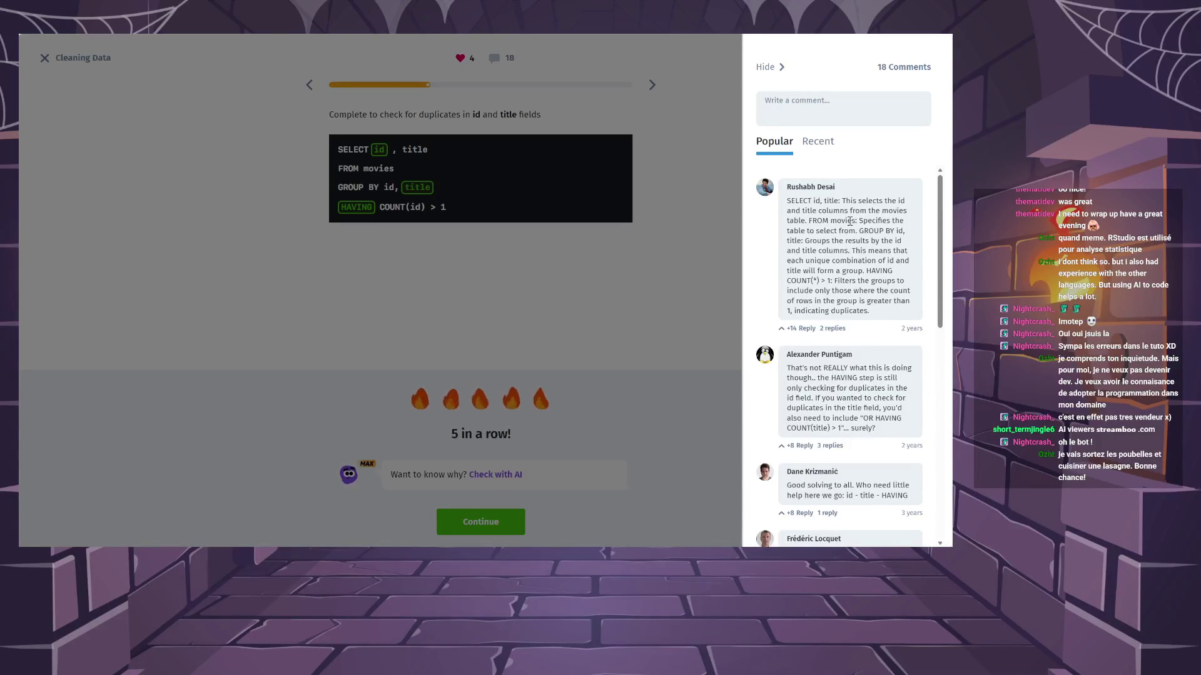
Read through the exercise comments, highlighting one about title duplicates, then advance to the next card.
scroll(849, 222, down, 1)
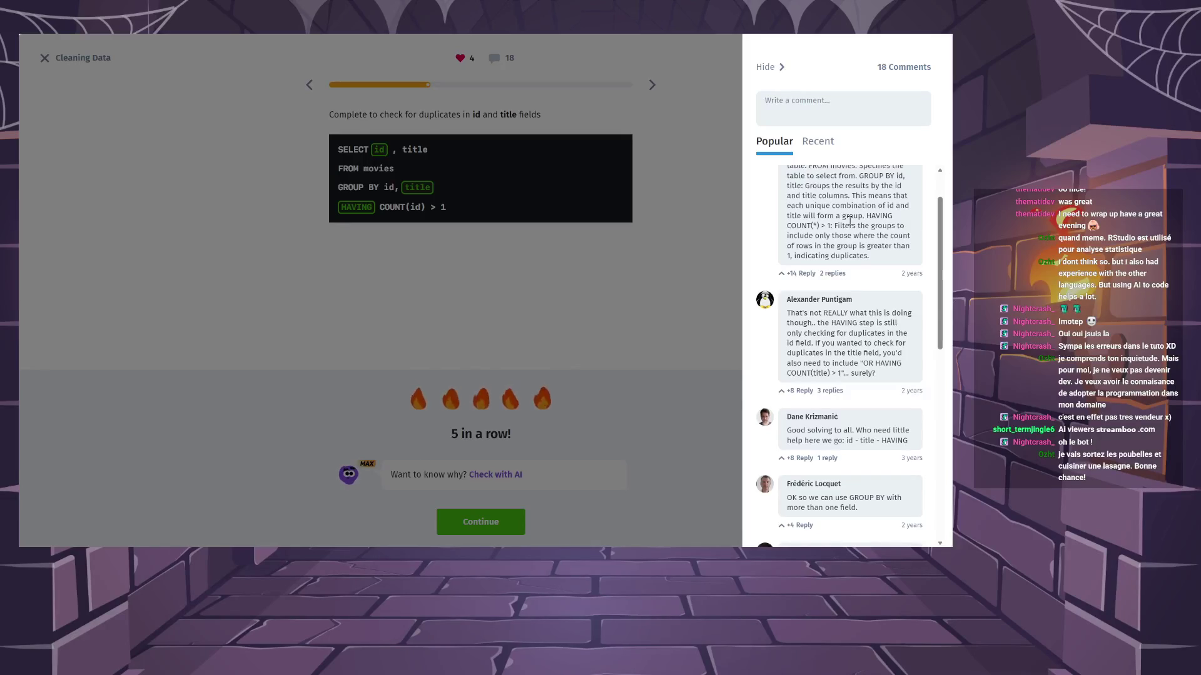
scroll(850, 222, down, 3)
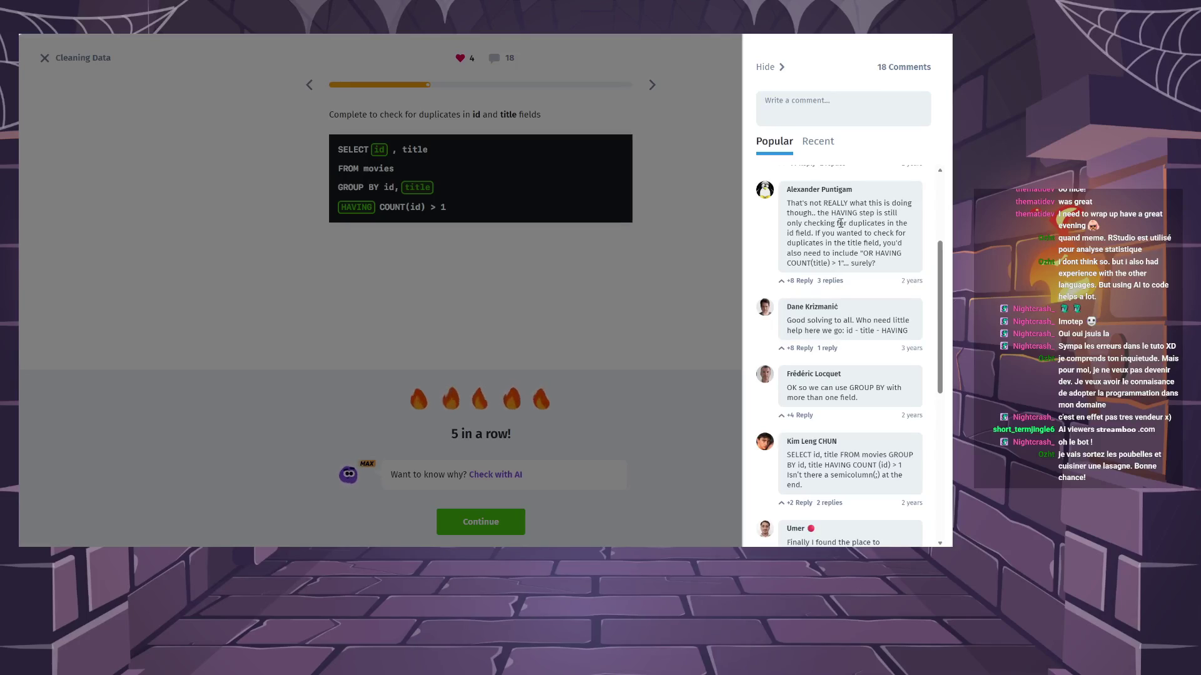
mouse_move(840, 224)
mouse_down()
mouse_move(875, 260)
mouse_move(858, 263)
mouse_up()
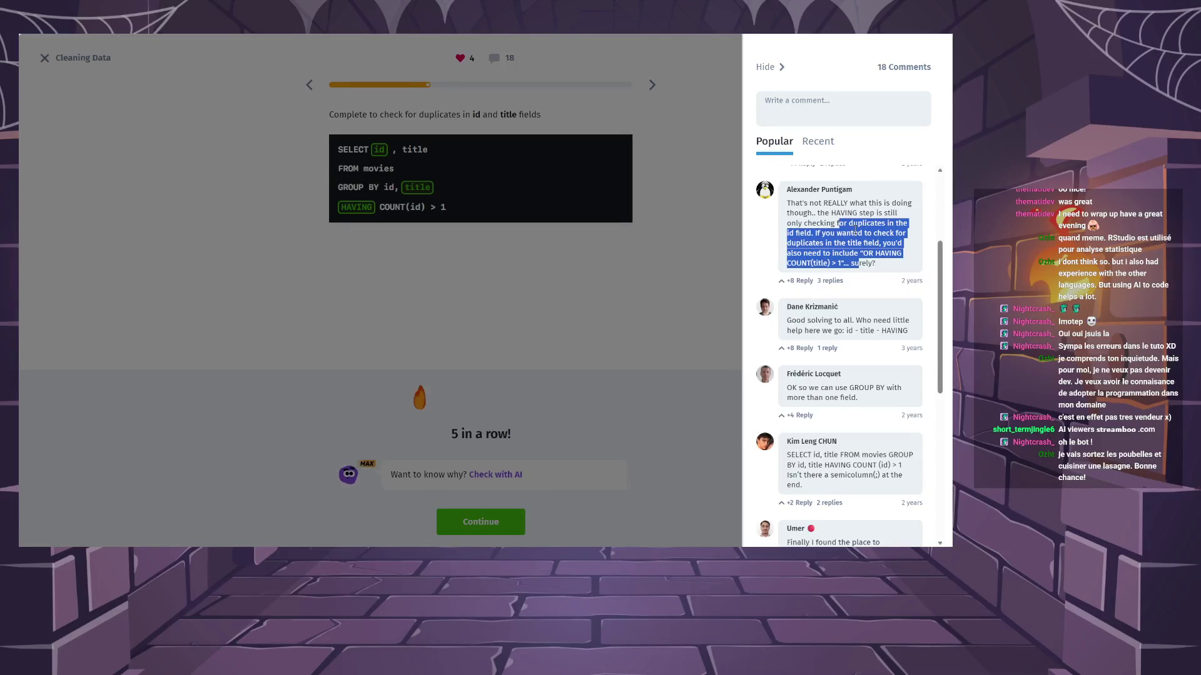
scroll(856, 229, up, 1)
scroll(855, 229, down, 2)
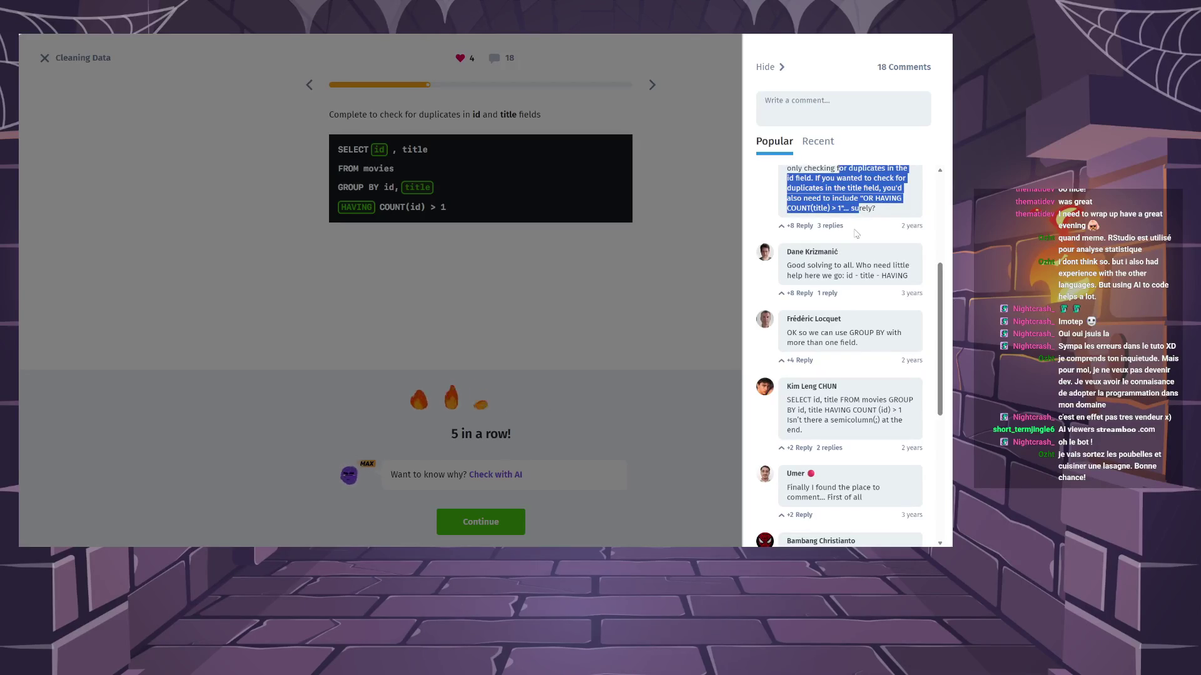
scroll(856, 234, down, 1)
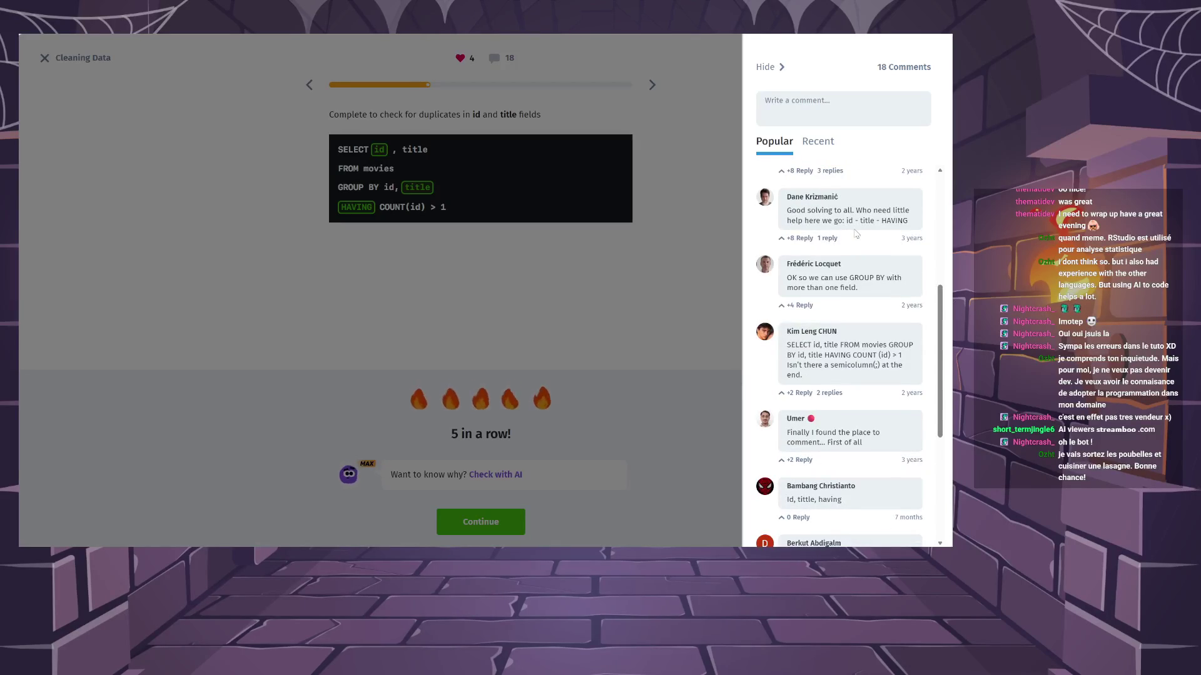
scroll(856, 234, down, 2)
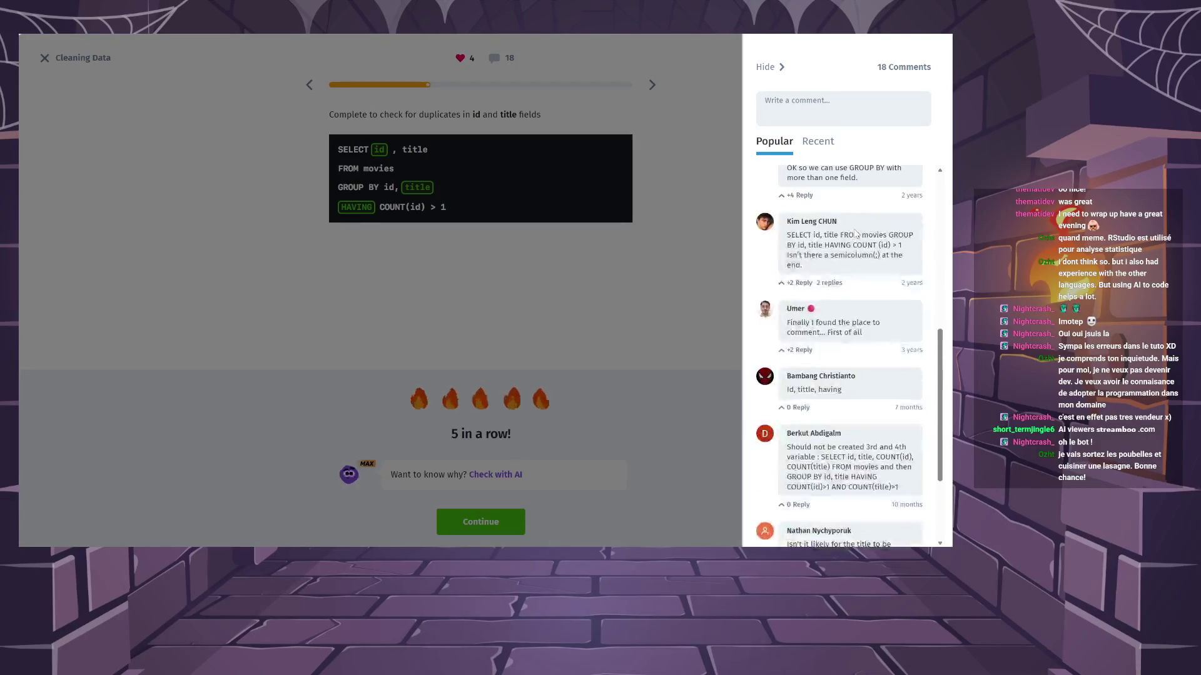
scroll(856, 234, down, 2)
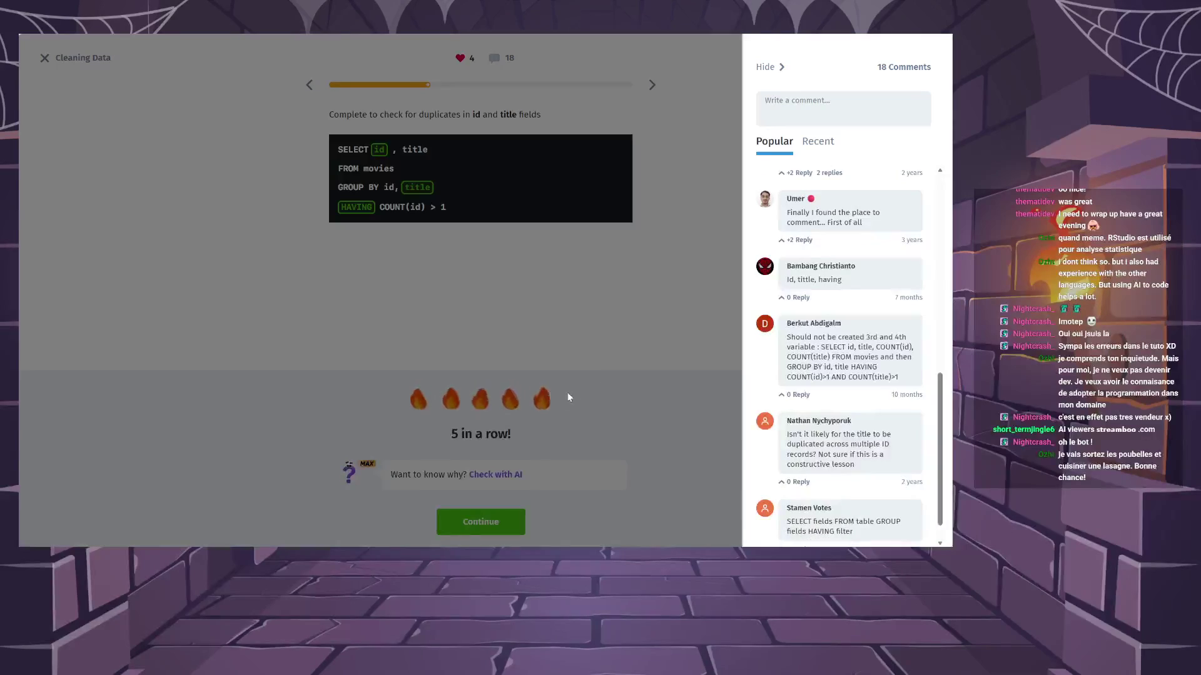
click(482, 522)
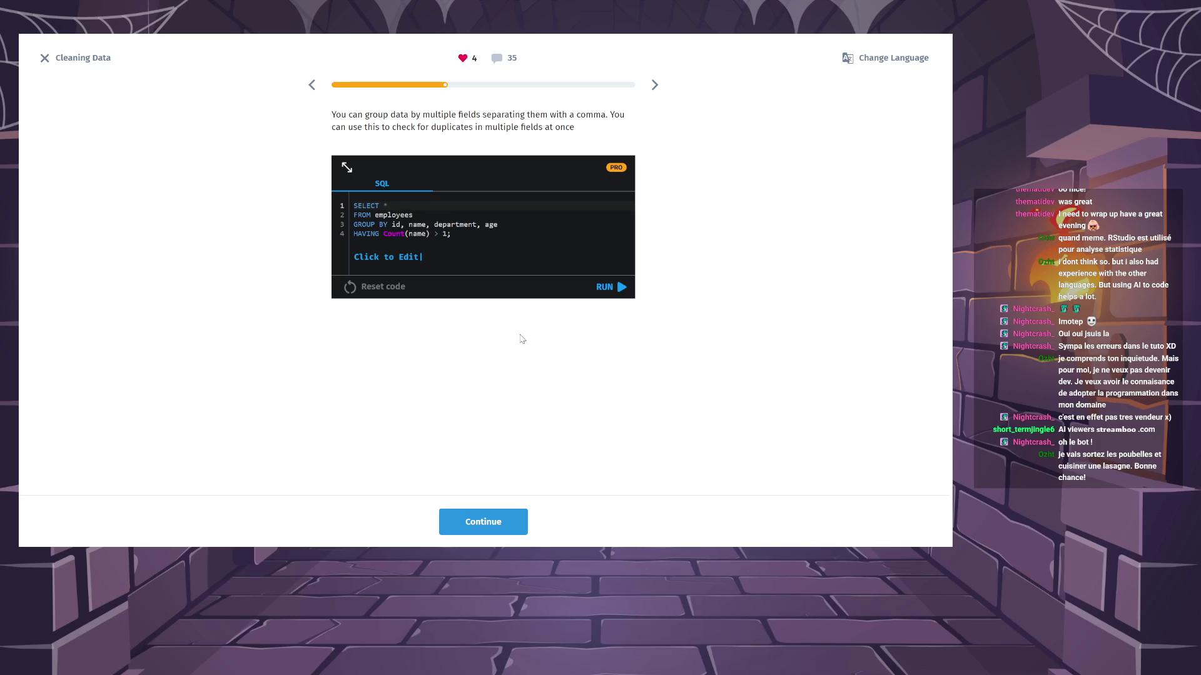
Close the comments and advance to the DISTINCT slide showing SELECT DISTINCT name FROM employees.
click(485, 522)
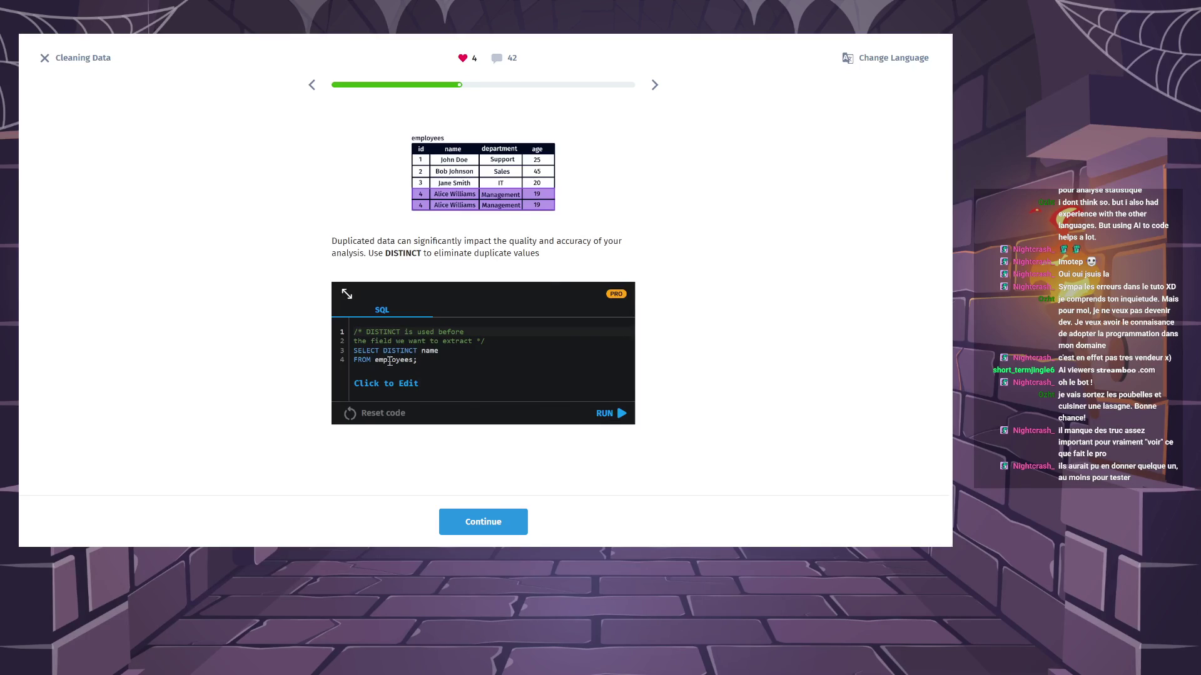
click(417, 355)
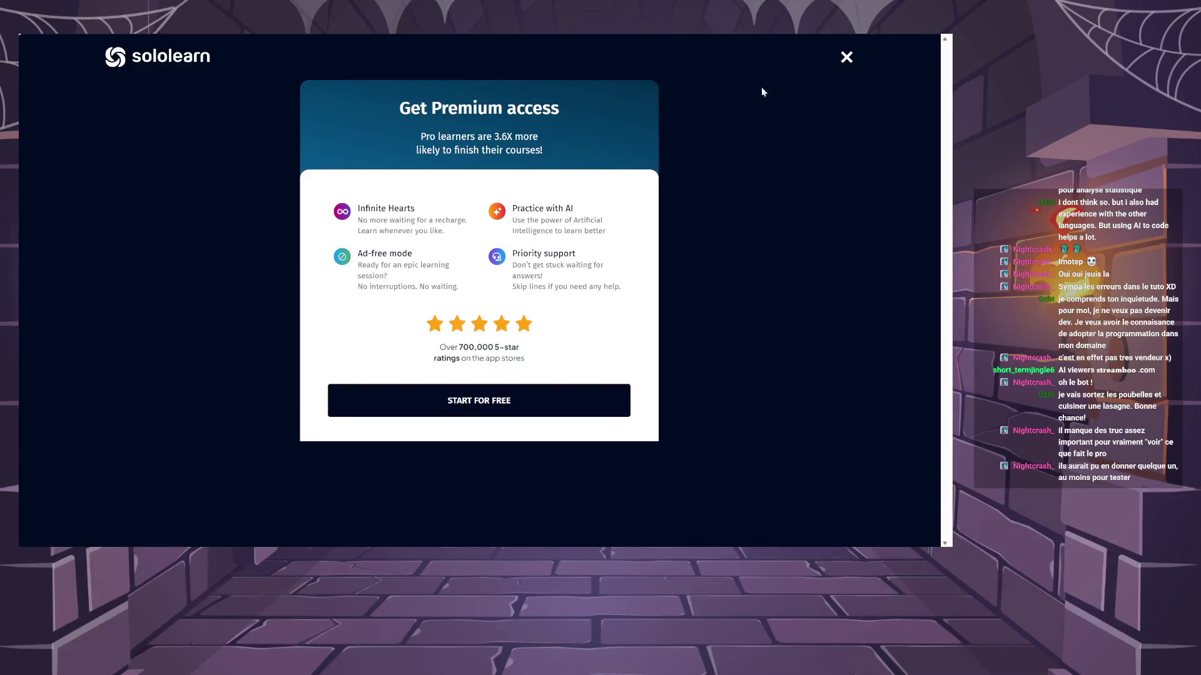
click(844, 55)
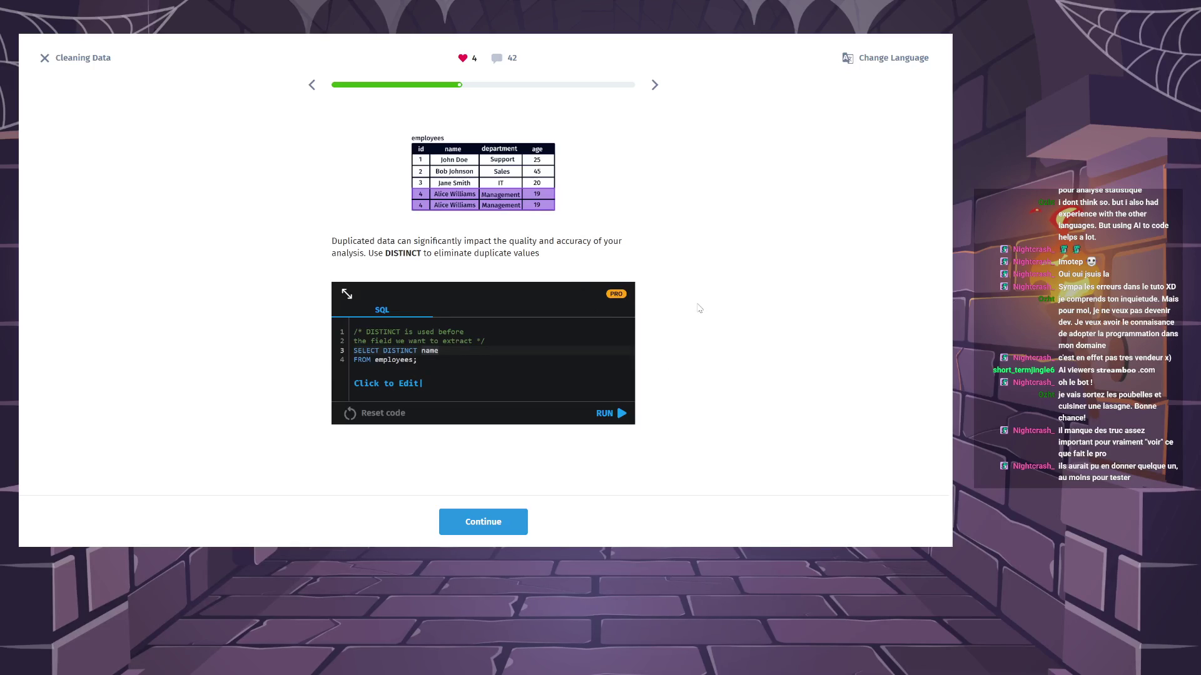
Answer the unique-genres query by filling its blank with DISTINCT.
click(492, 511)
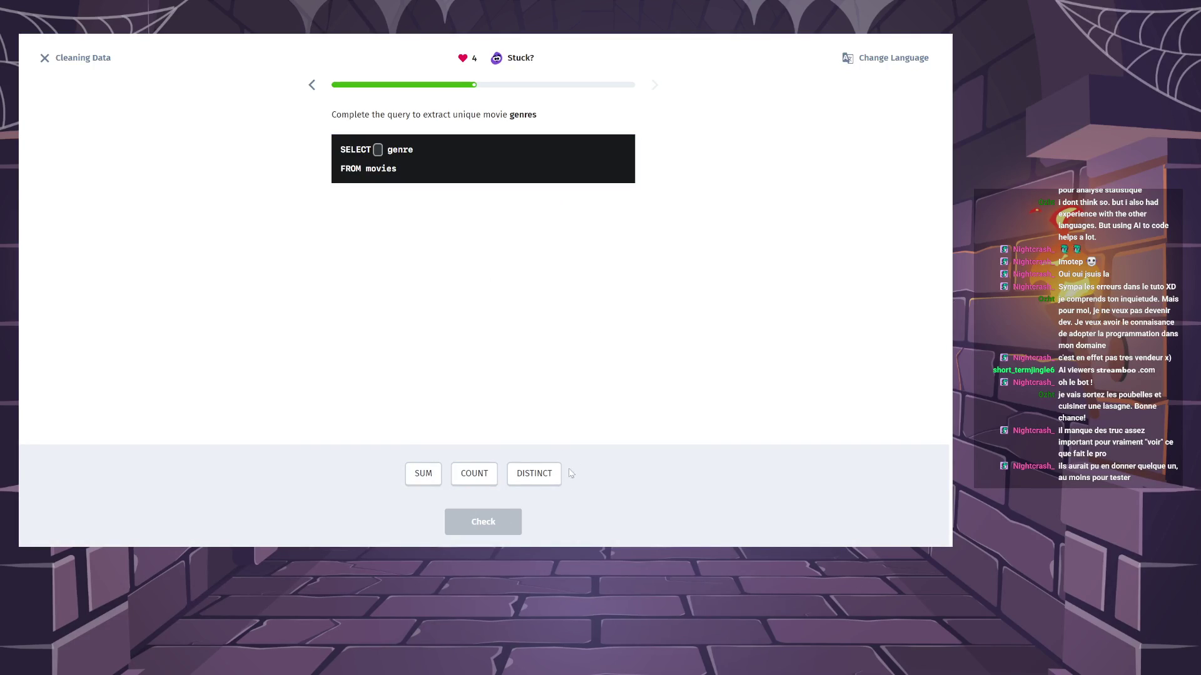
click(542, 475)
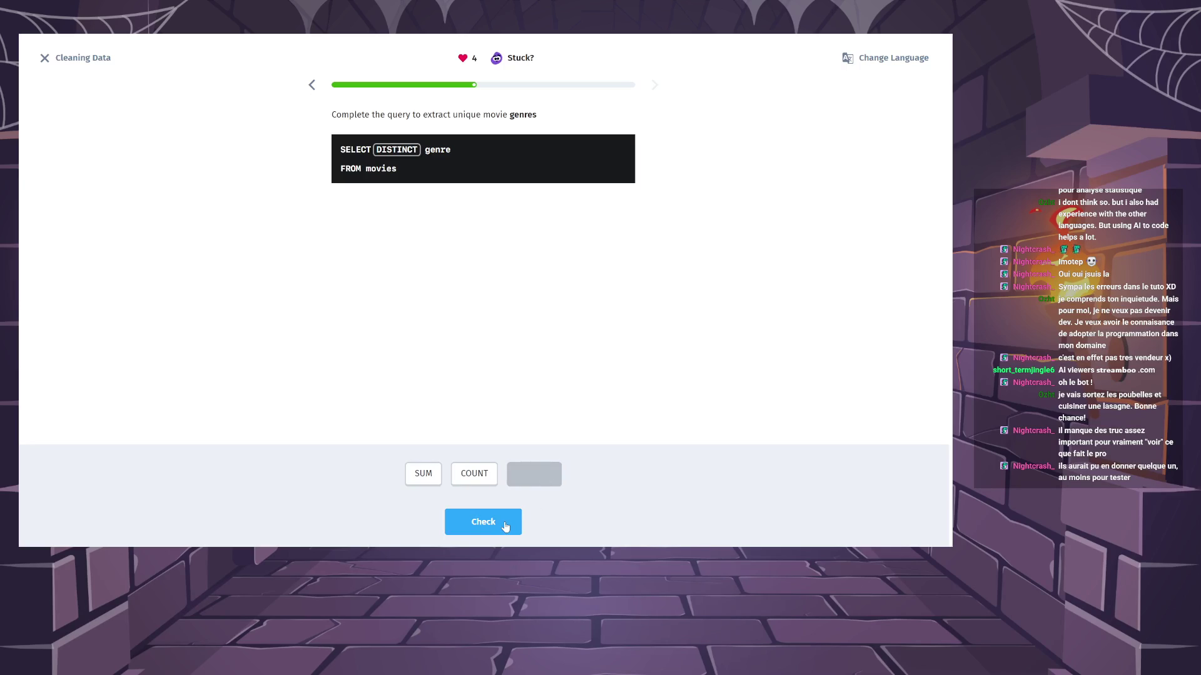
click(505, 528)
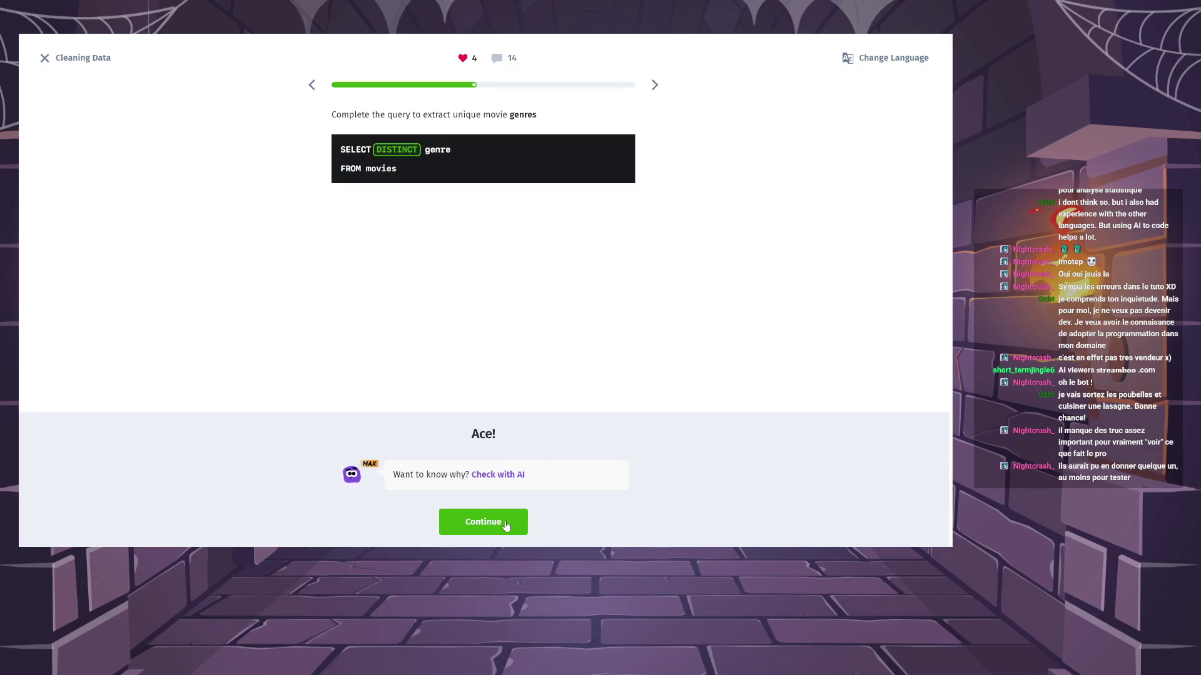
click(507, 526)
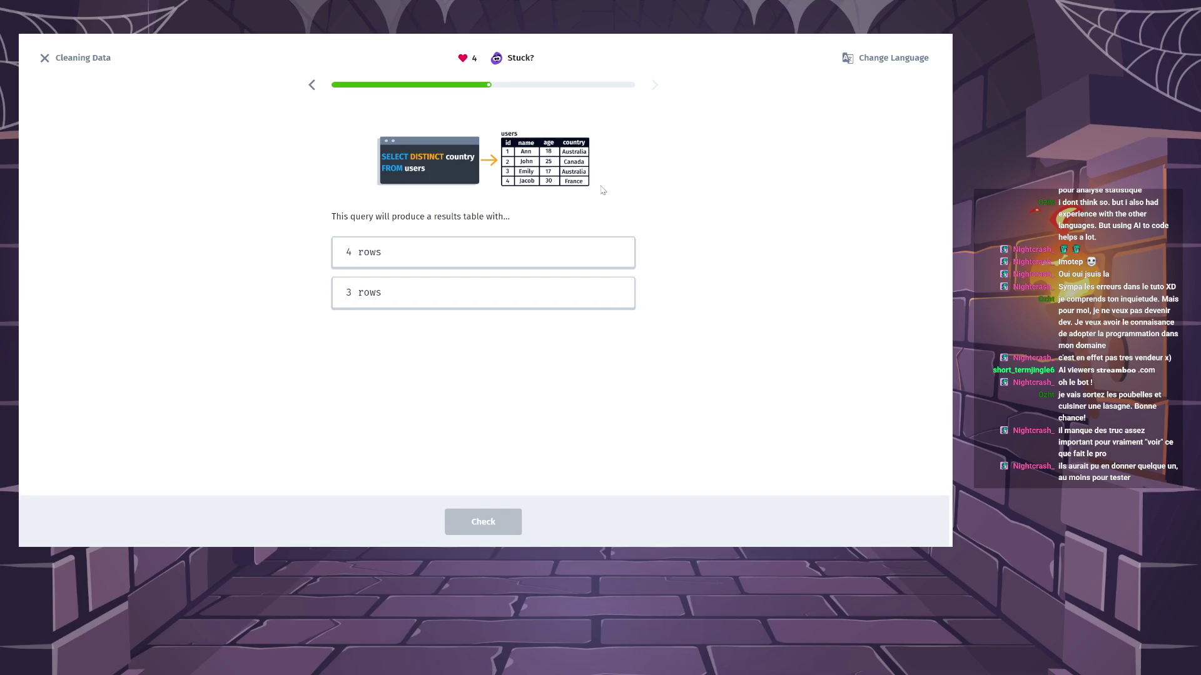
Answer that the DISTINCT country query returns 3 rows.
click(450, 304)
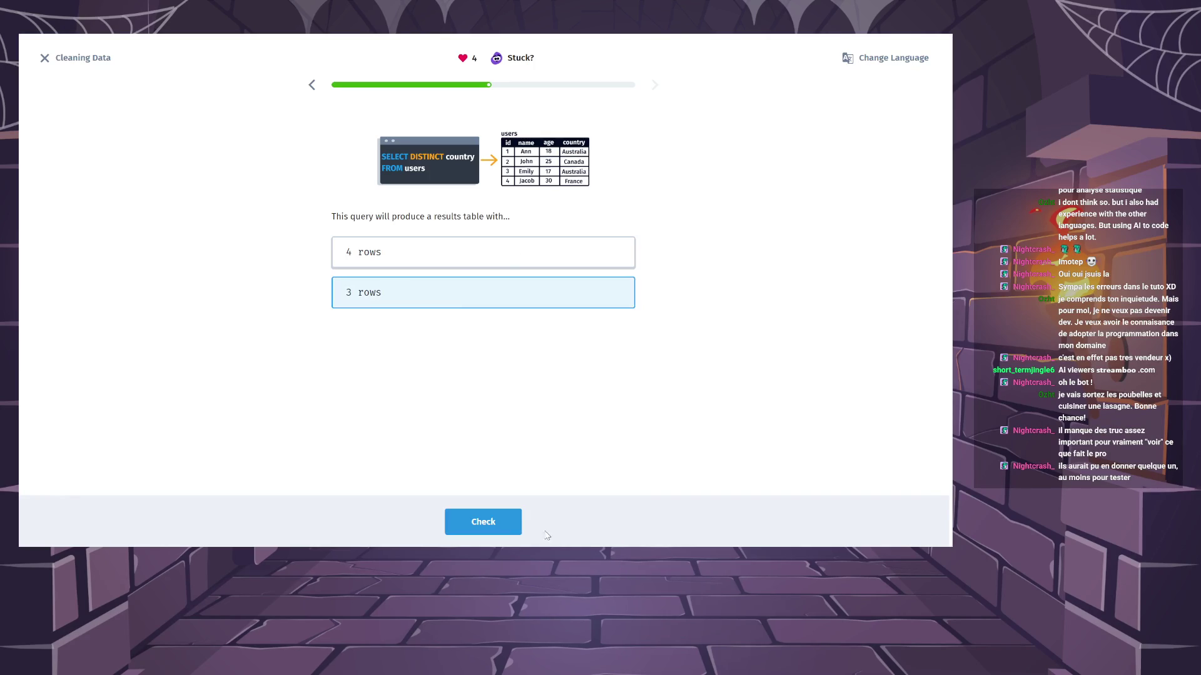
click(516, 528)
click(518, 530)
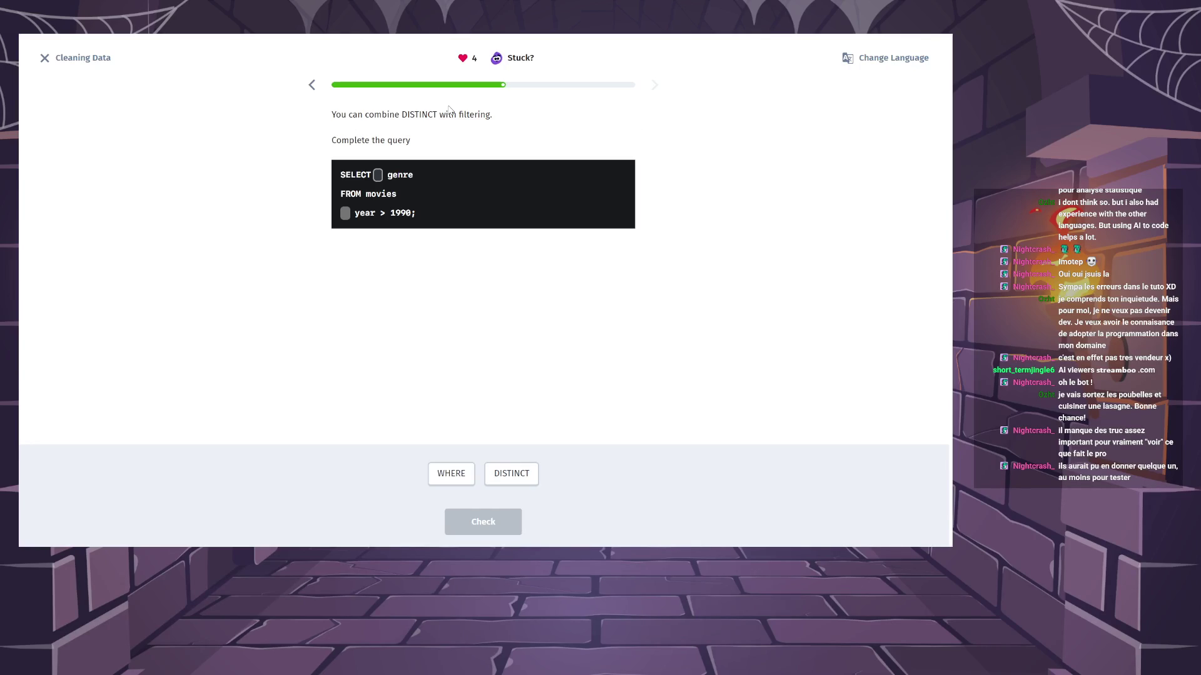
Complete the year > 1990 query with DISTINCT and WHERE and submit it.
click(496, 480)
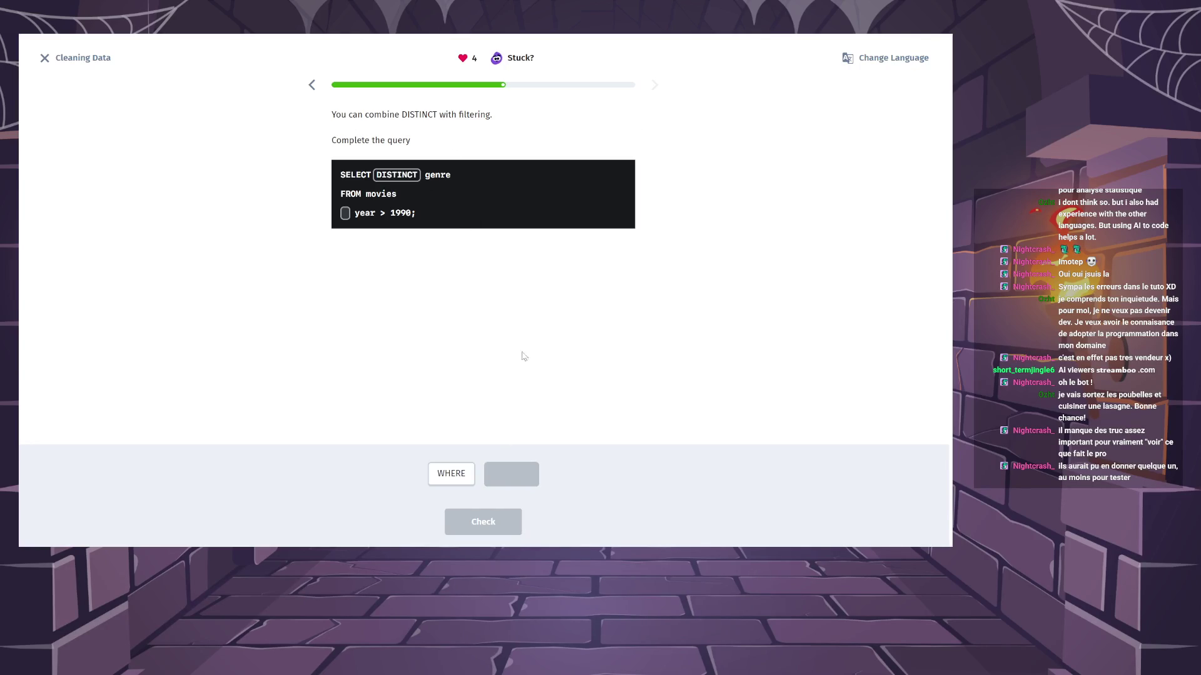
click(429, 481)
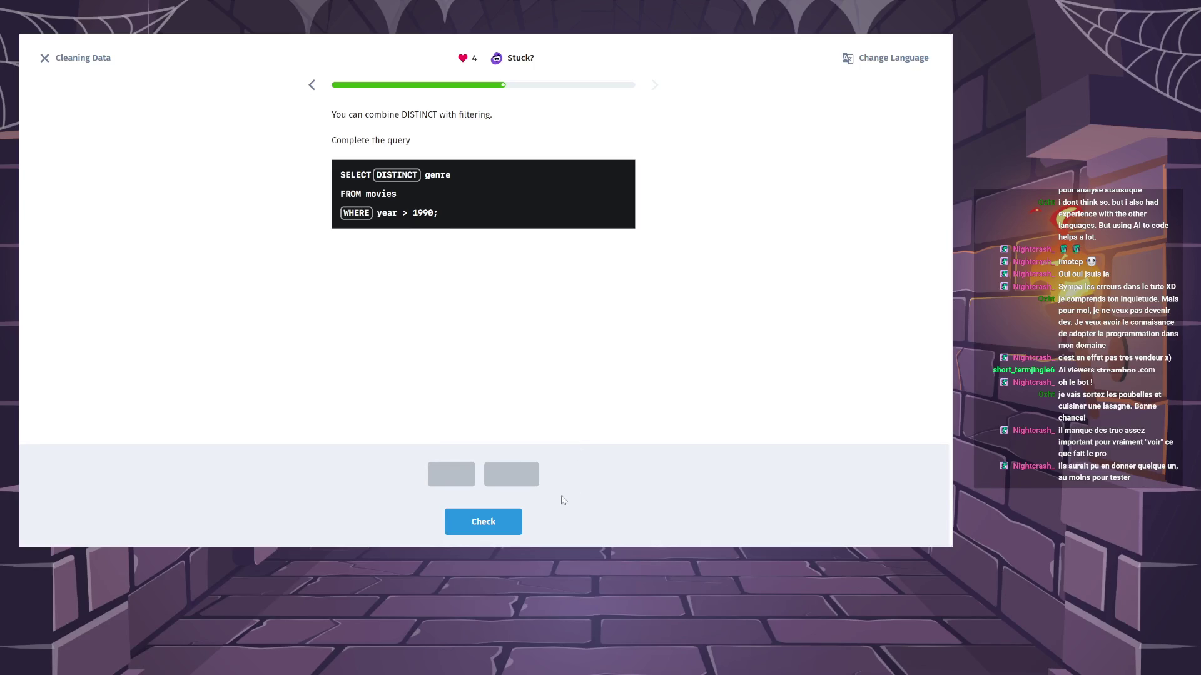
click(482, 521)
click(483, 523)
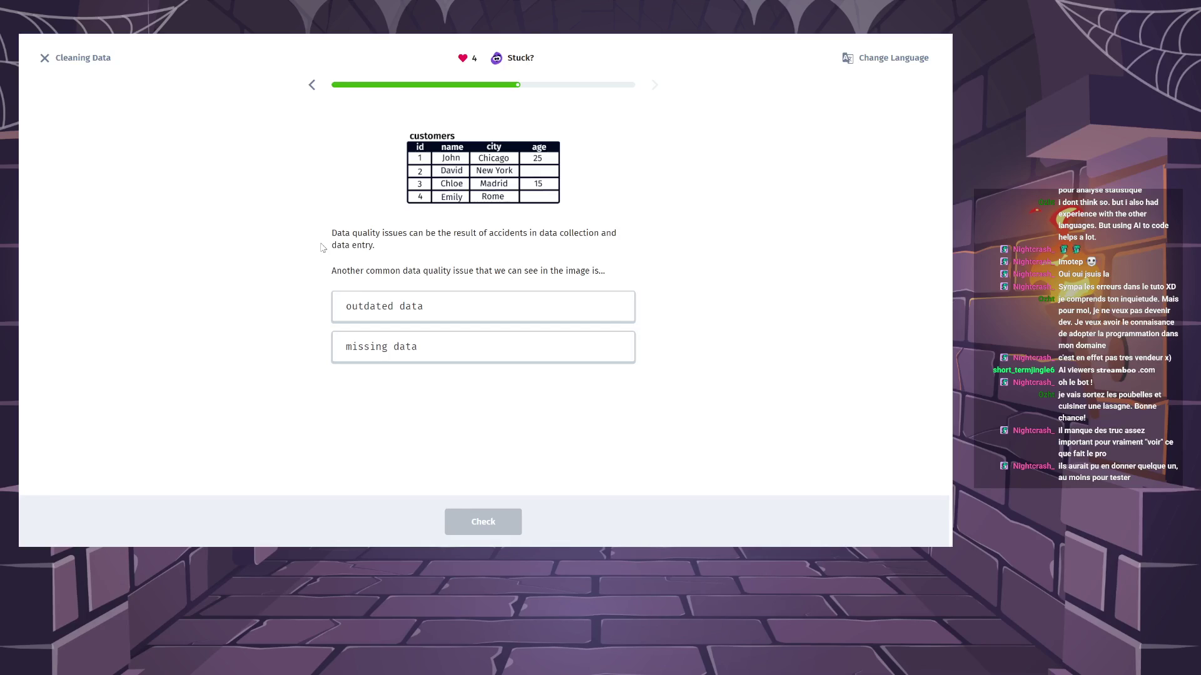
Identify missing data as the customers table's issue with blank ages.
click(403, 357)
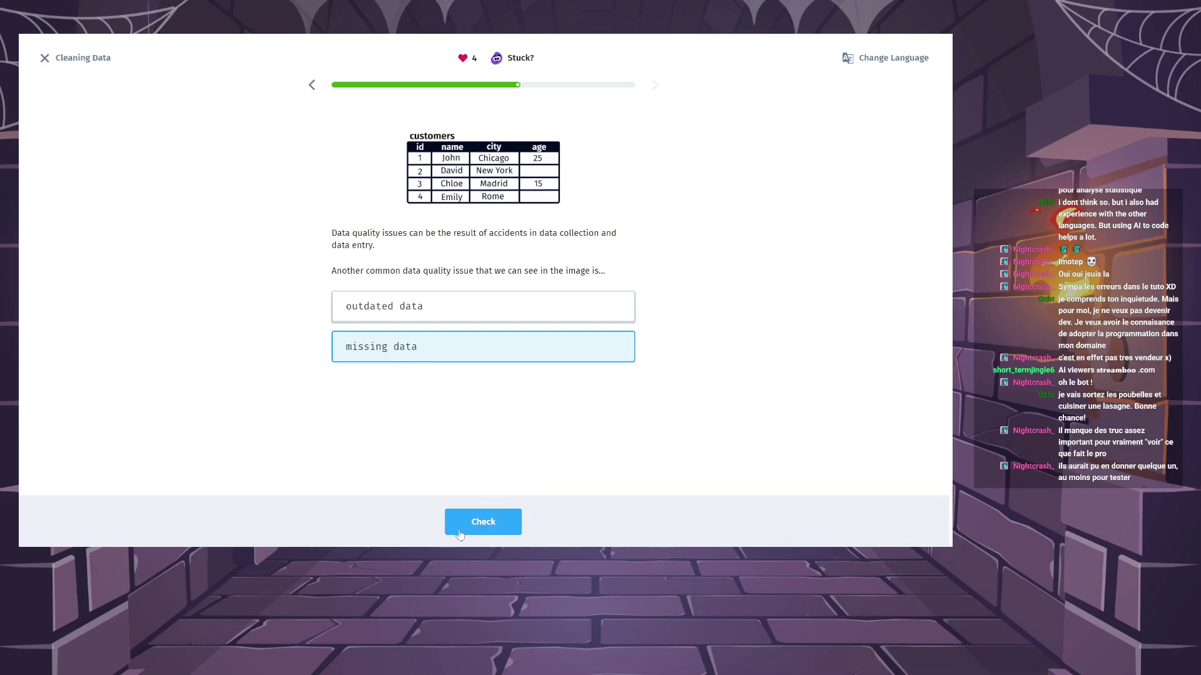
click(487, 529)
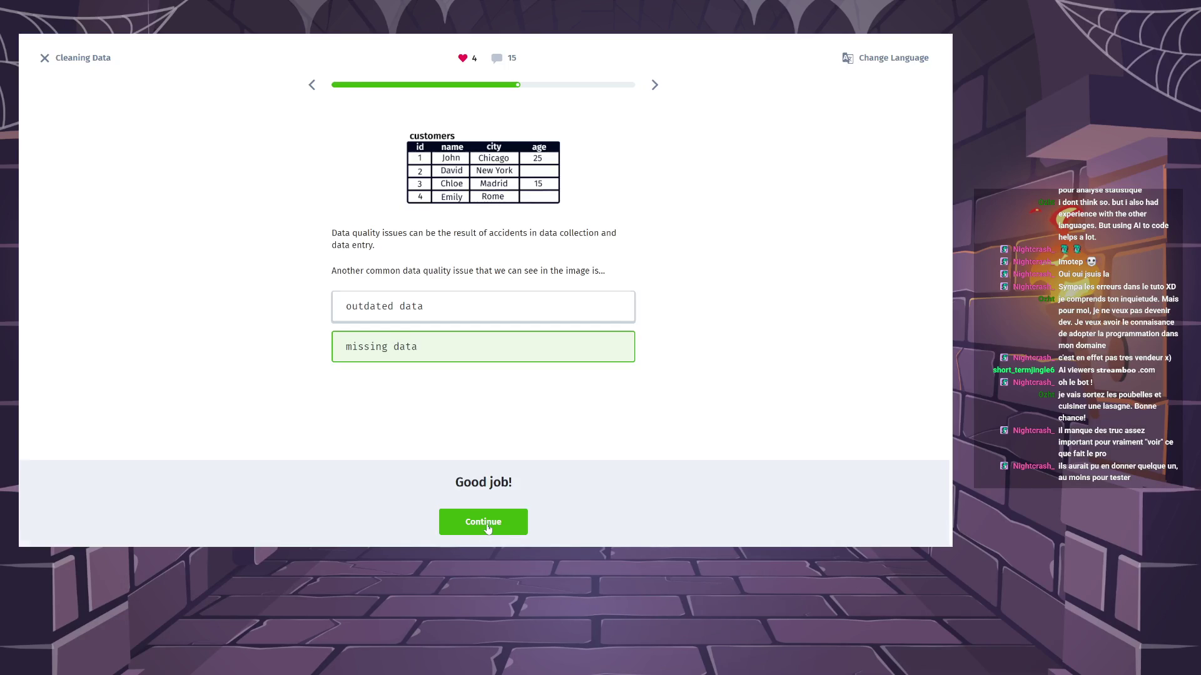
click(487, 529)
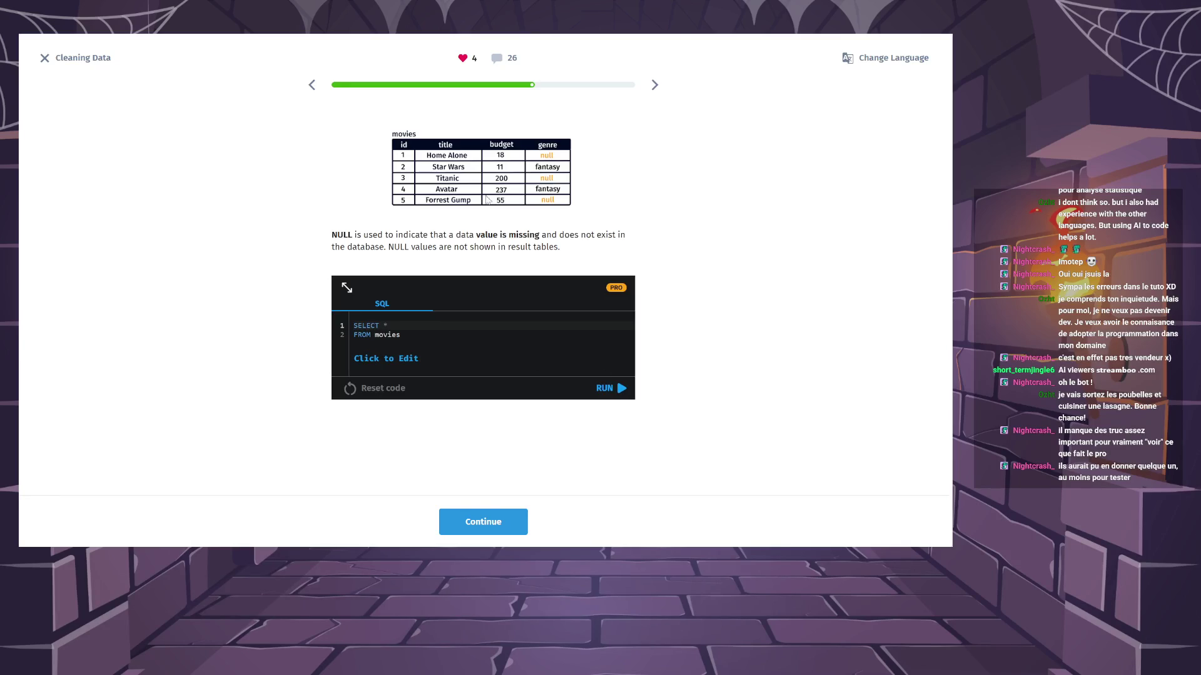
Answer the NULL question with 'data value does not exist' and submit it.
click(491, 521)
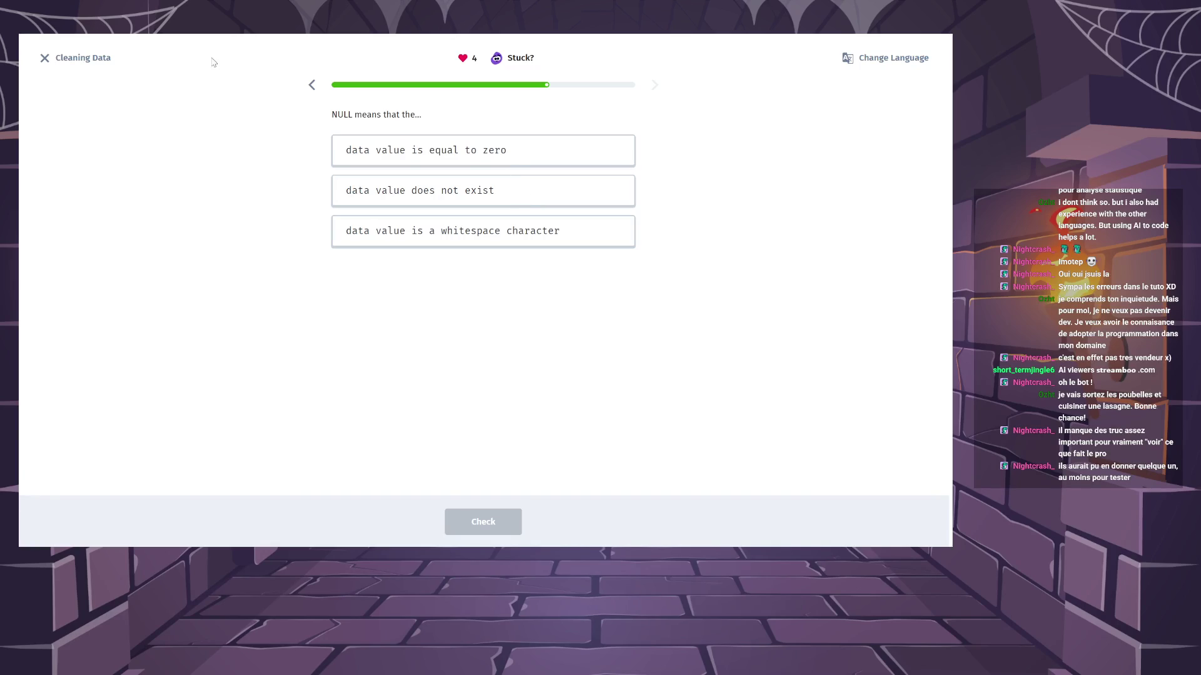
click(313, 85)
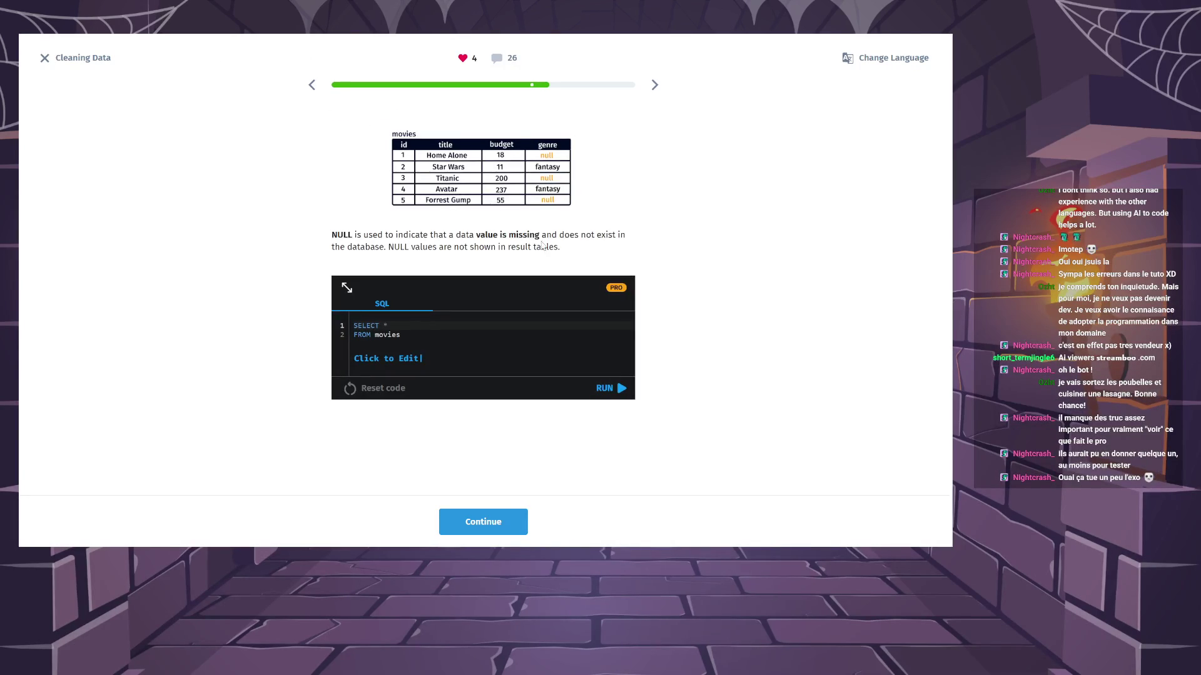
click(655, 85)
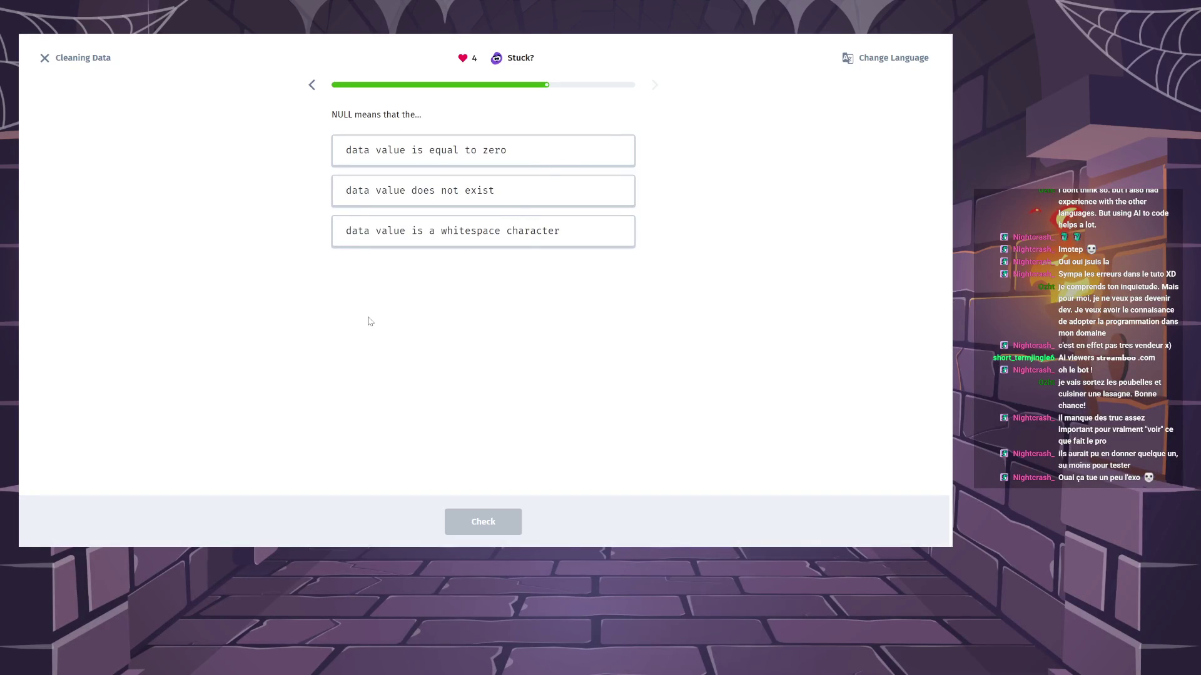
click(543, 199)
click(504, 522)
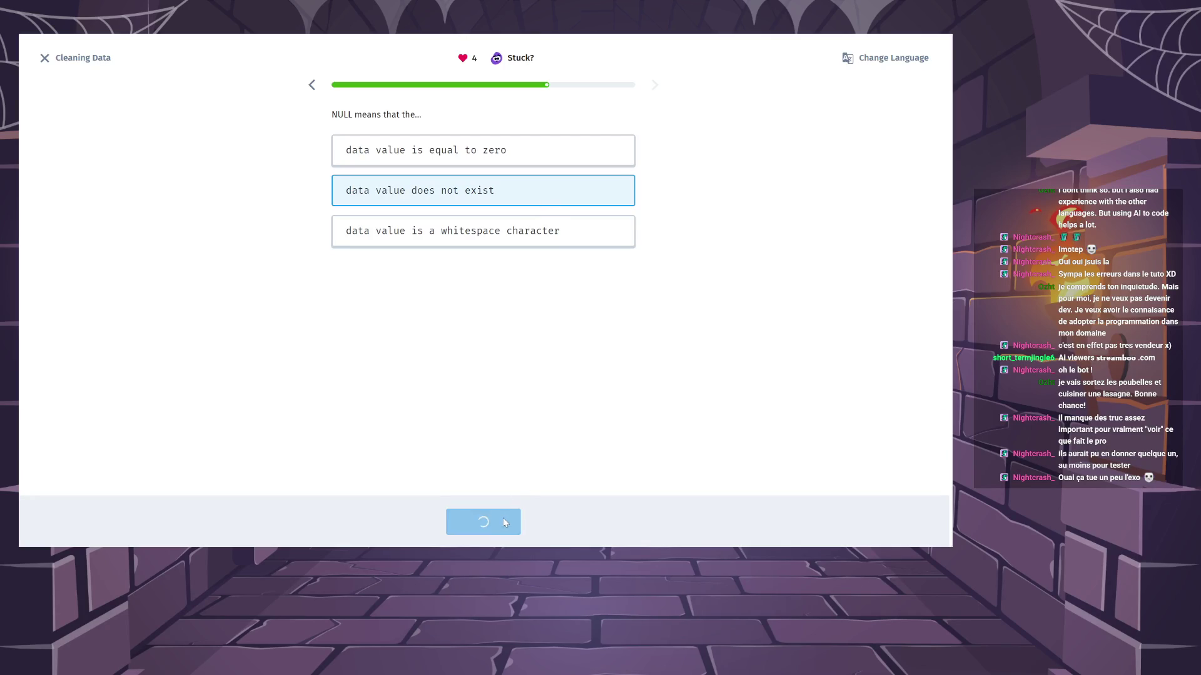
click(504, 522)
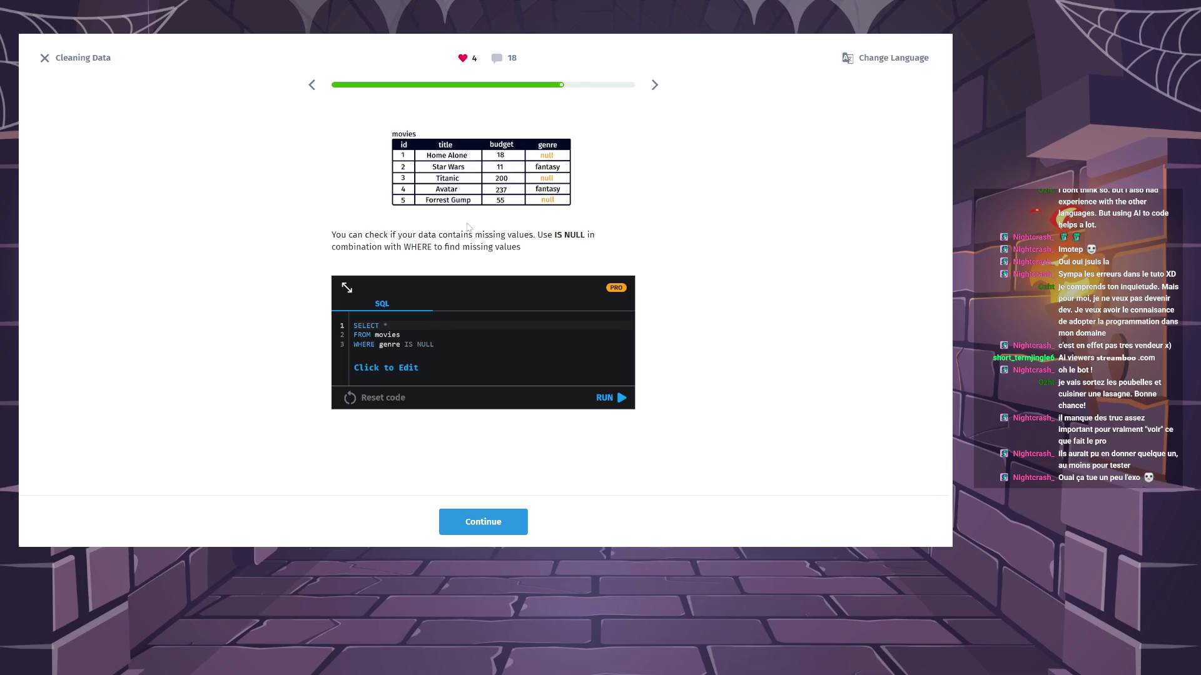
Move past the IS NULL slide to the missing-progress fill-in exercise.
click(501, 527)
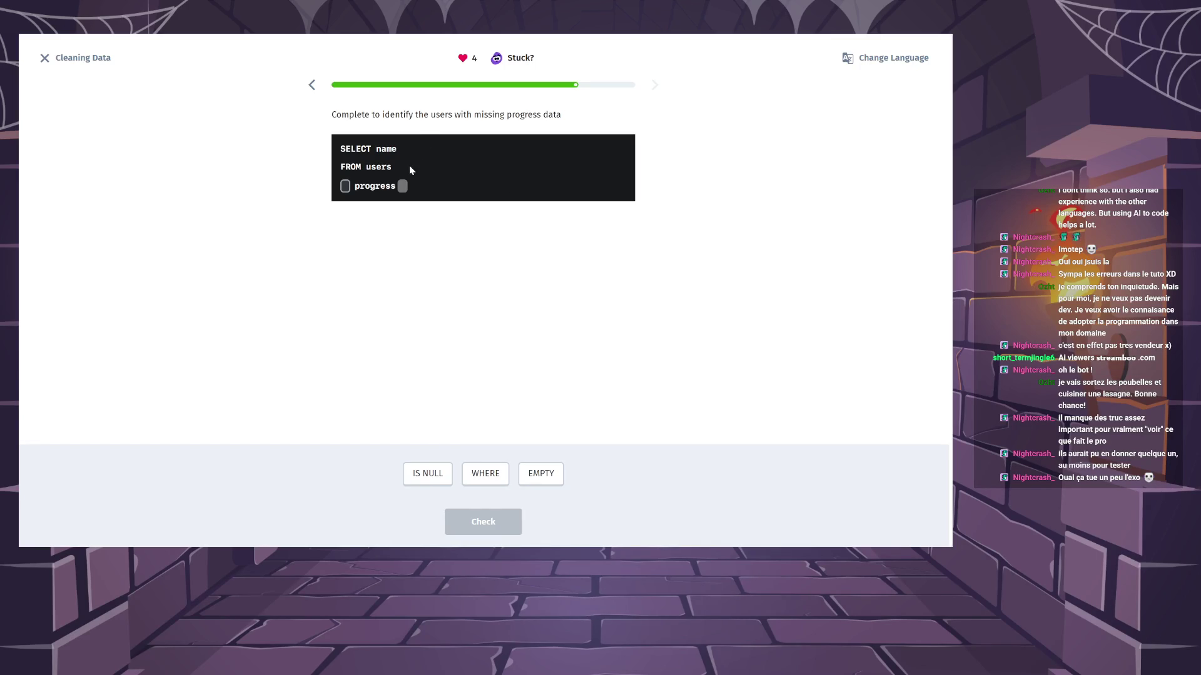
Complete the missing-progress query as WHERE progress IS NULL and submit it.
click(497, 475)
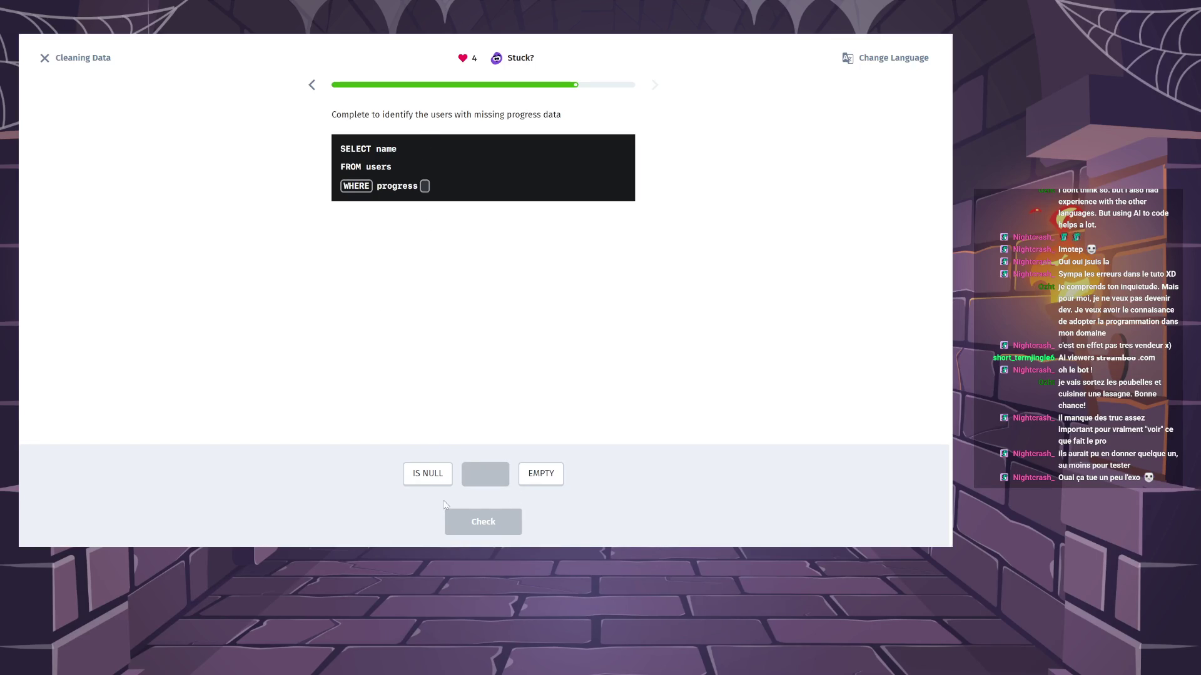
click(432, 473)
click(482, 521)
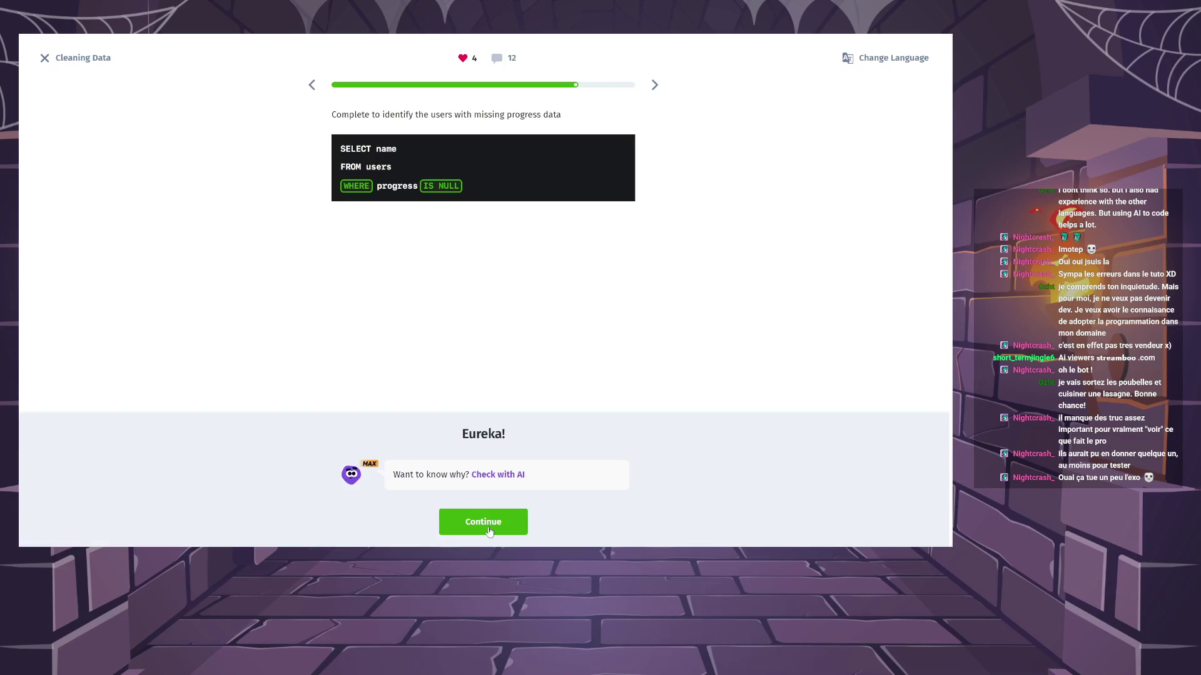
click(483, 522)
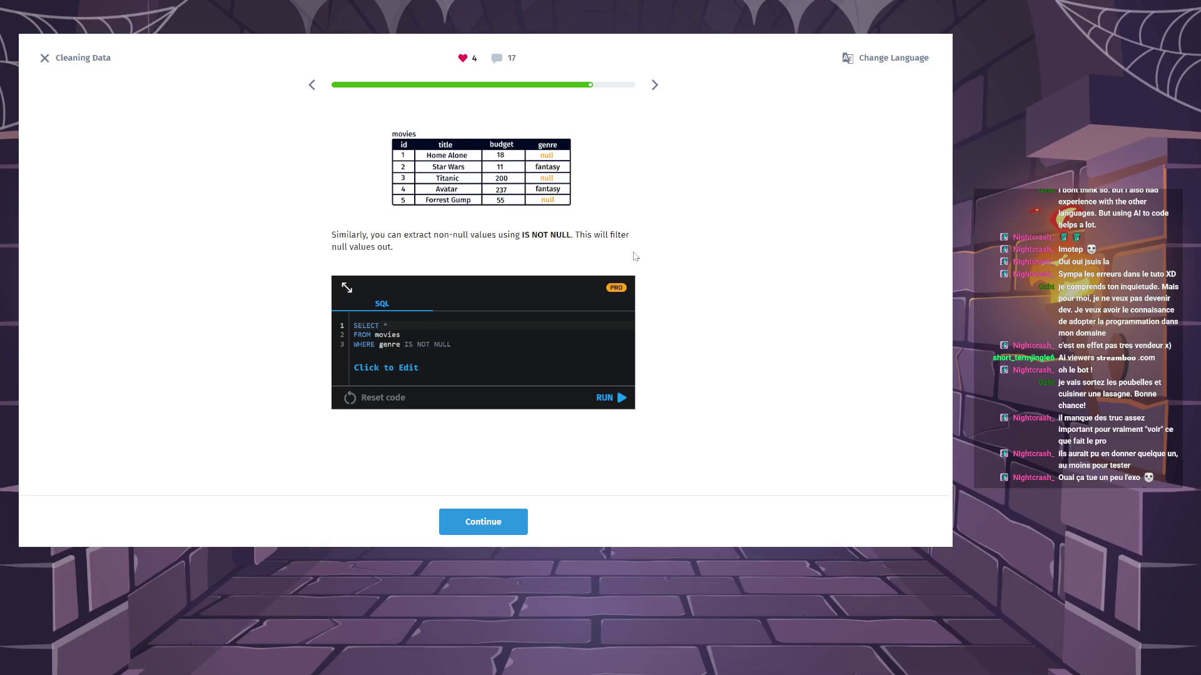
Advance past the missing-data handling page to the Lesson Takeaways recap.
click(482, 522)
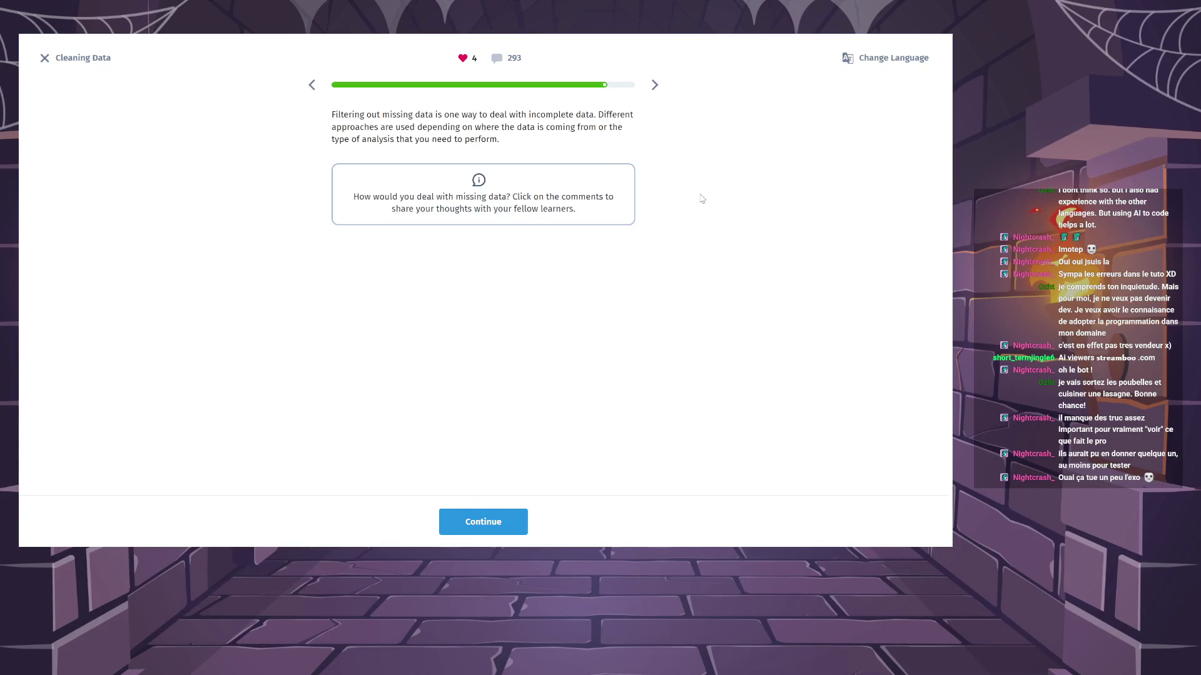
click(518, 523)
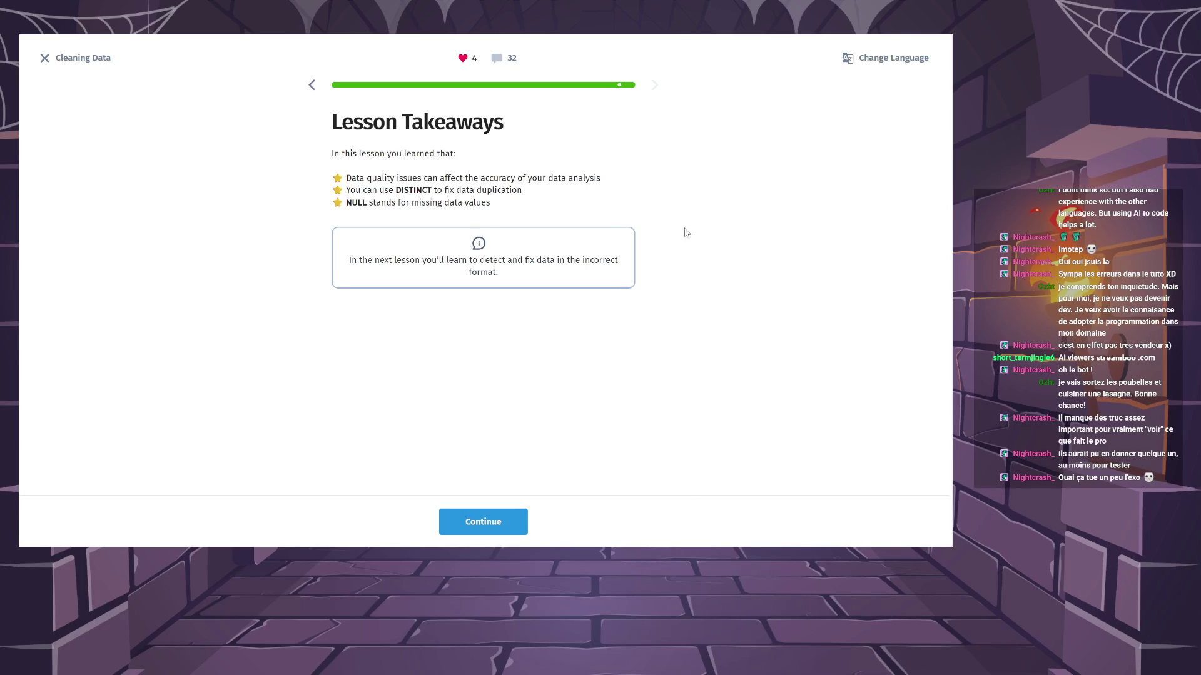
Finish the Cleaning Data lesson for +3 XP and dismiss the Premium upsell.
click(519, 520)
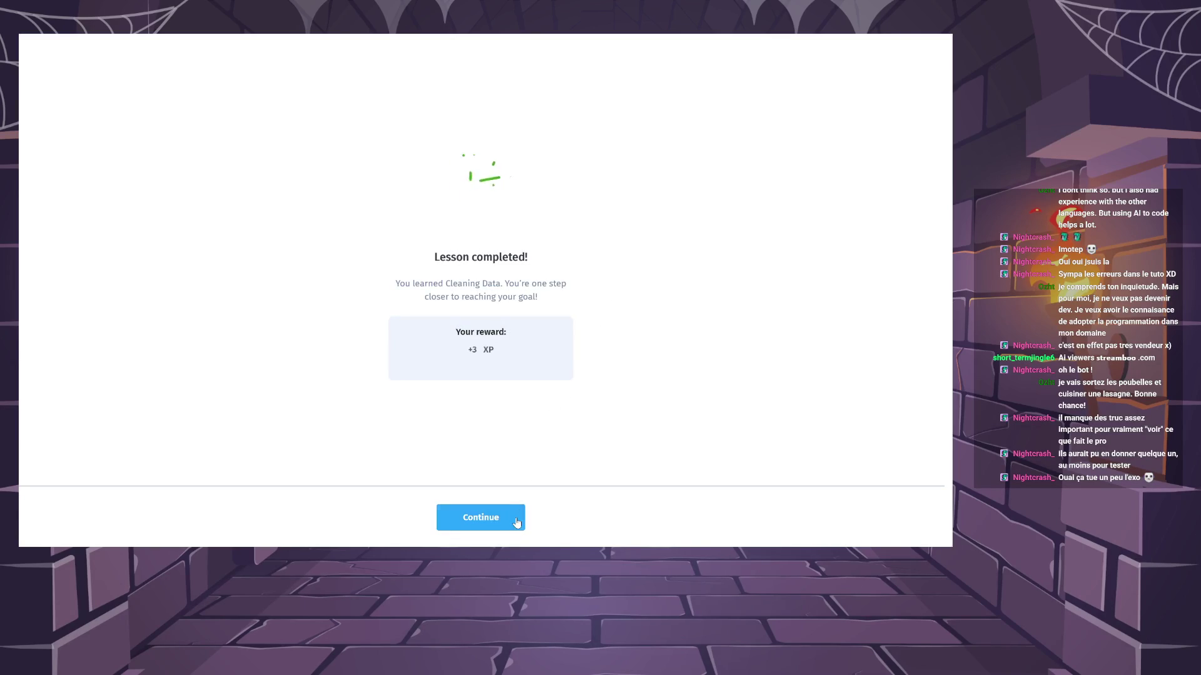
click(524, 511)
click(846, 57)
Scroll the SQL course list down to Fixing Data Types and start that lesson.
scroll(710, 276, down, 15)
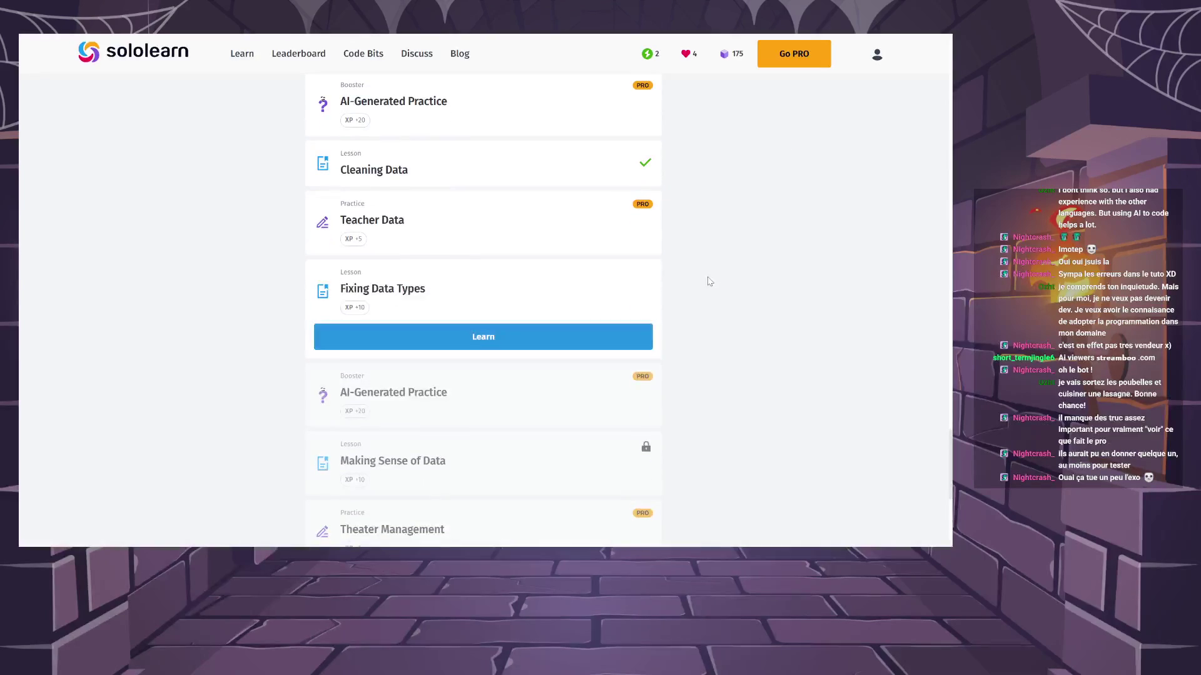
scroll(709, 282, down, 3)
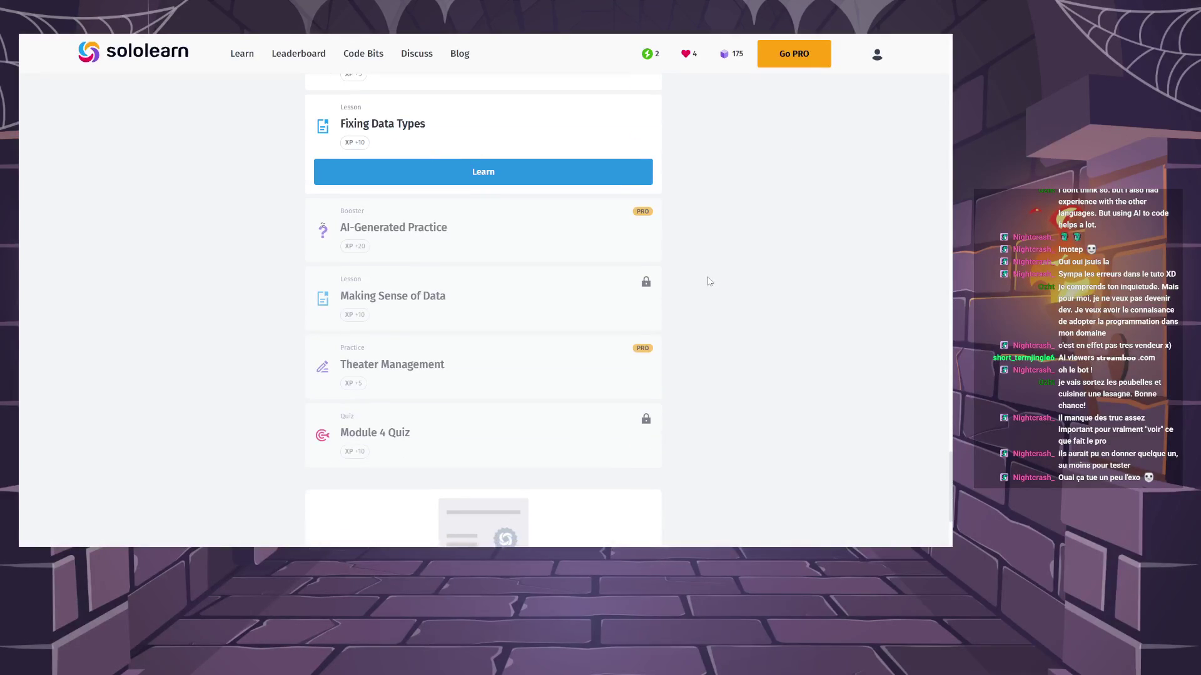
scroll(726, 357, up, 10)
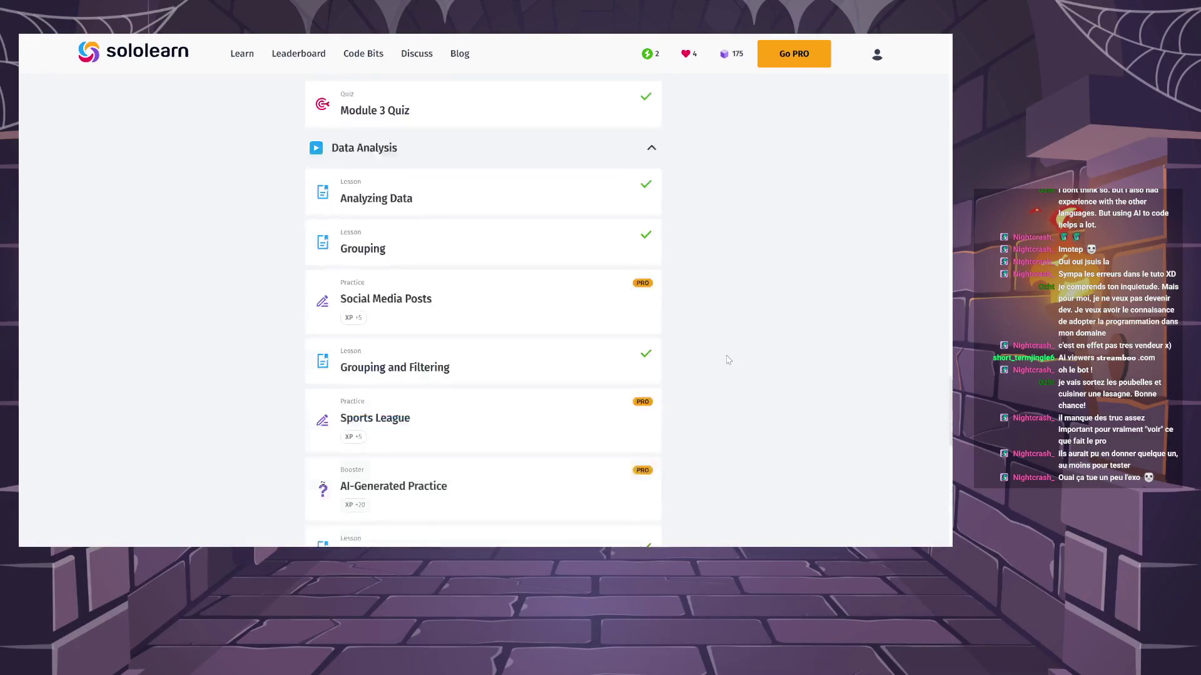
scroll(725, 356, up, 15)
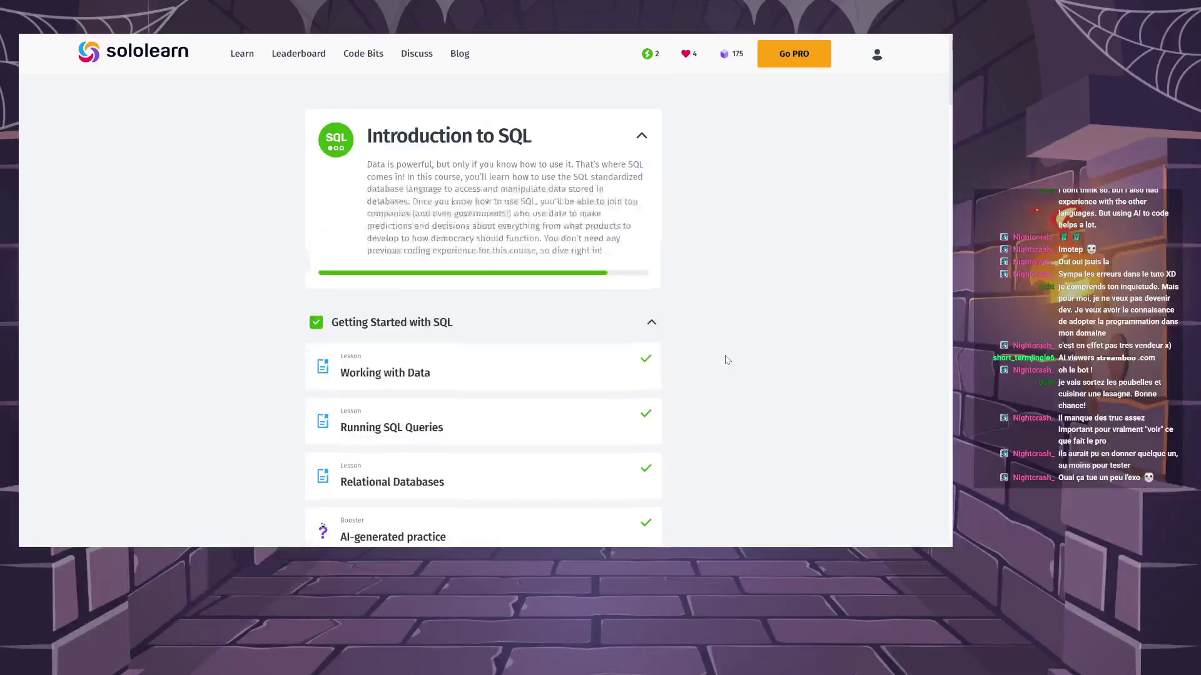
scroll(719, 322, down, 4)
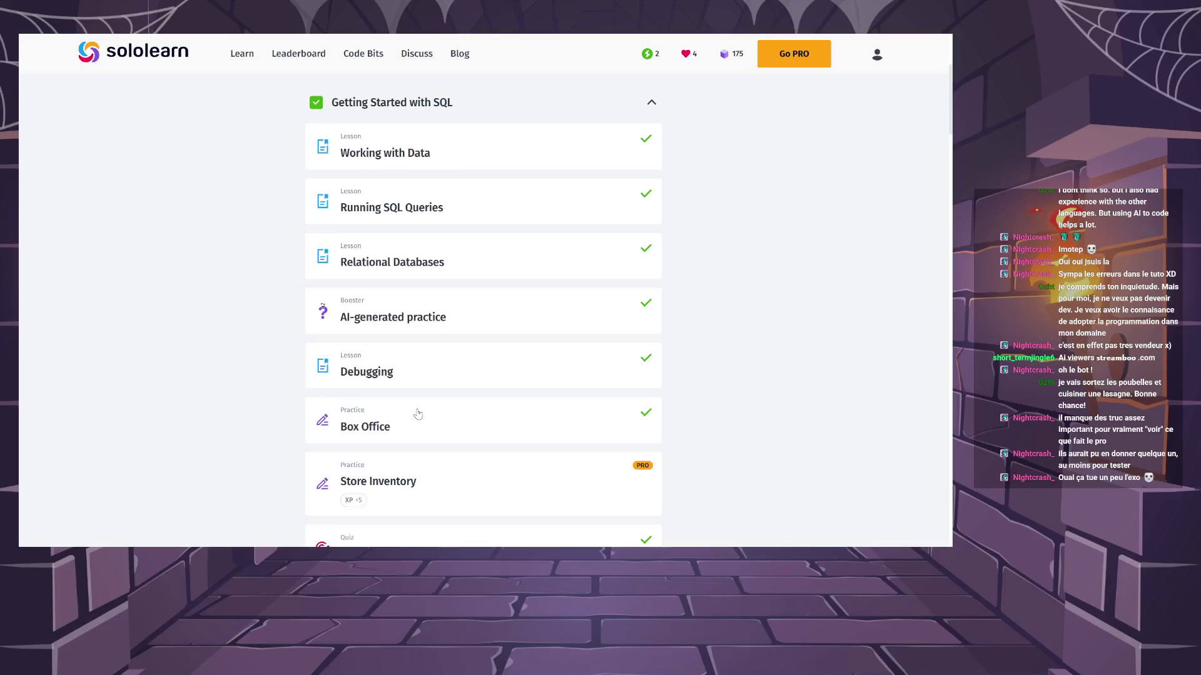
scroll(438, 413, down, 3)
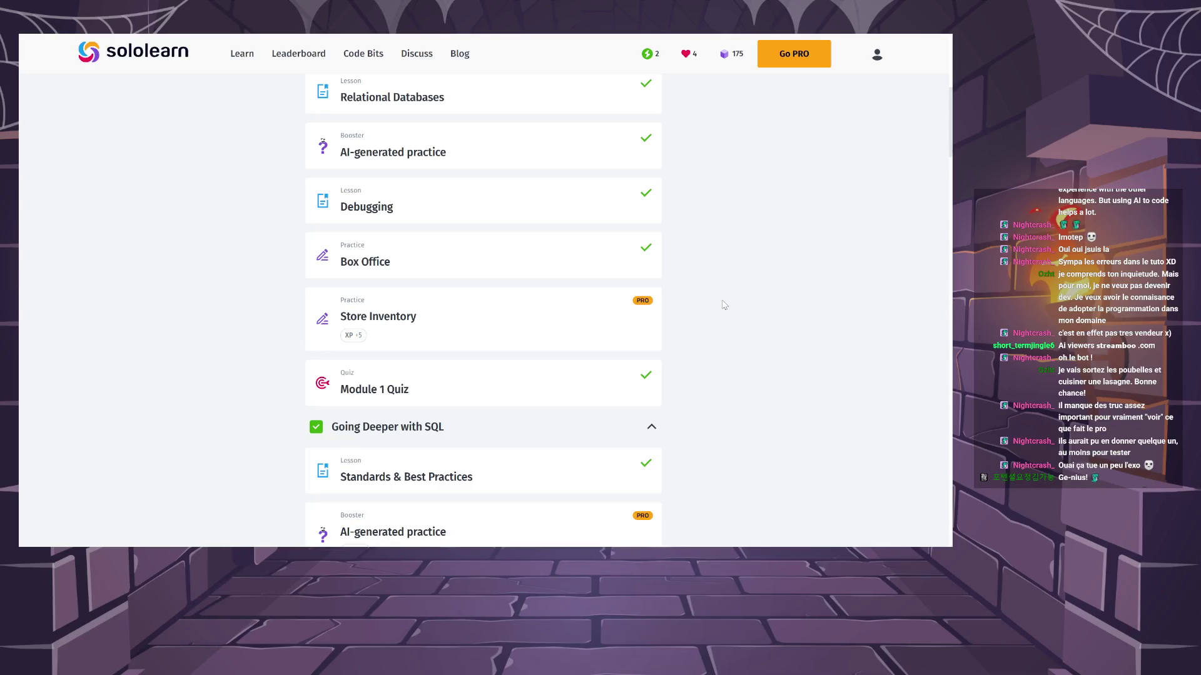
scroll(725, 305, down, 3)
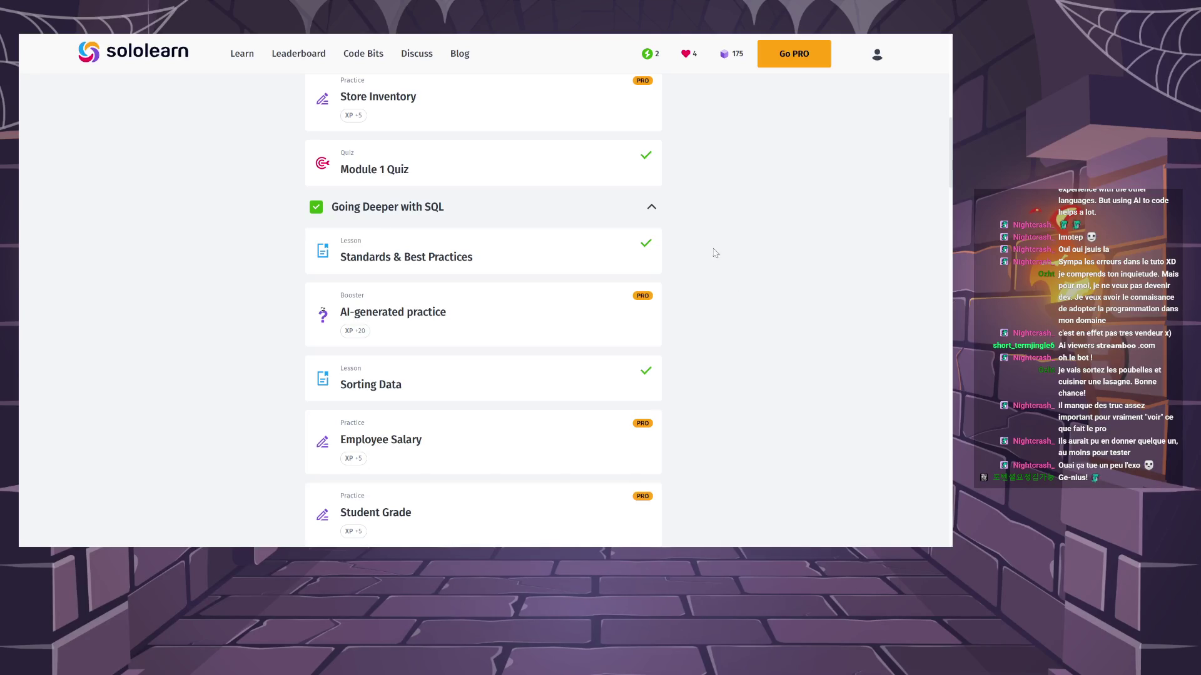
scroll(719, 238, down, 5)
scroll(720, 237, down, 5)
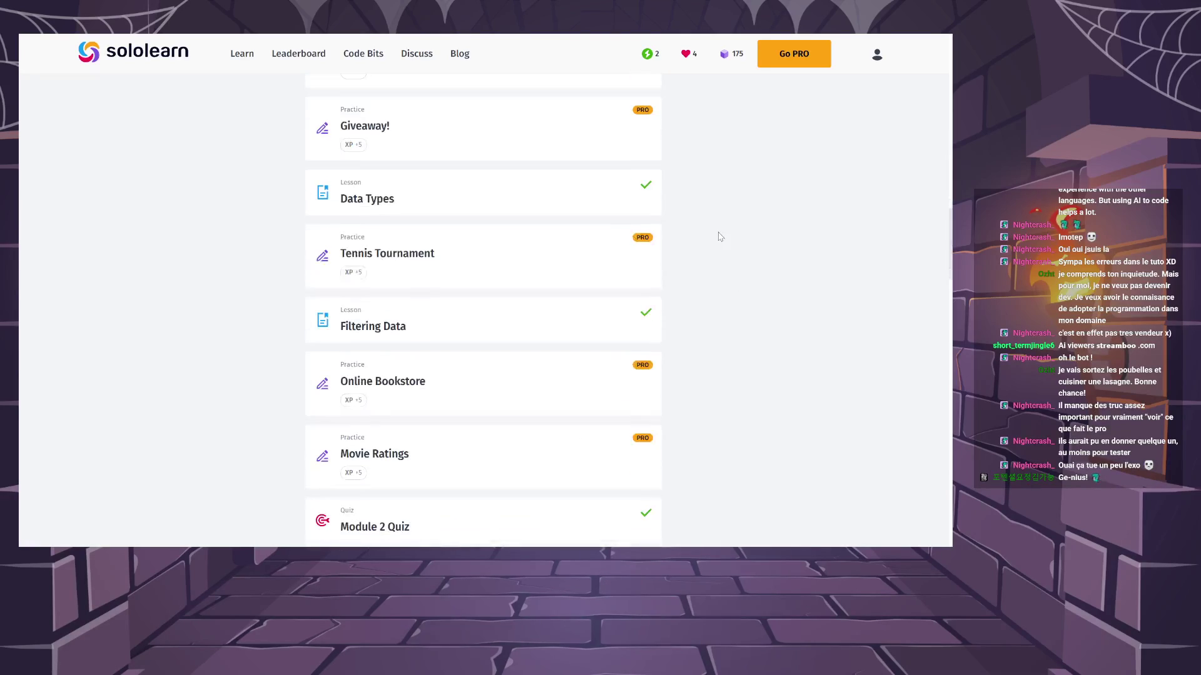
scroll(720, 237, down, 4)
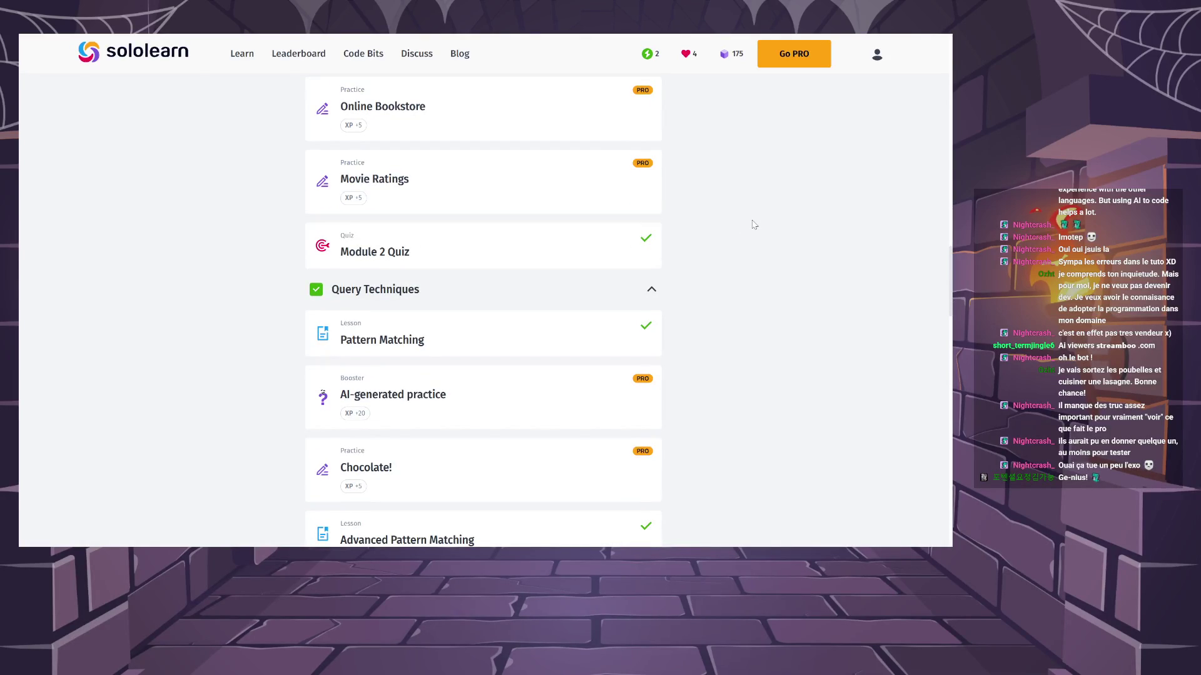
scroll(755, 225, down, 2)
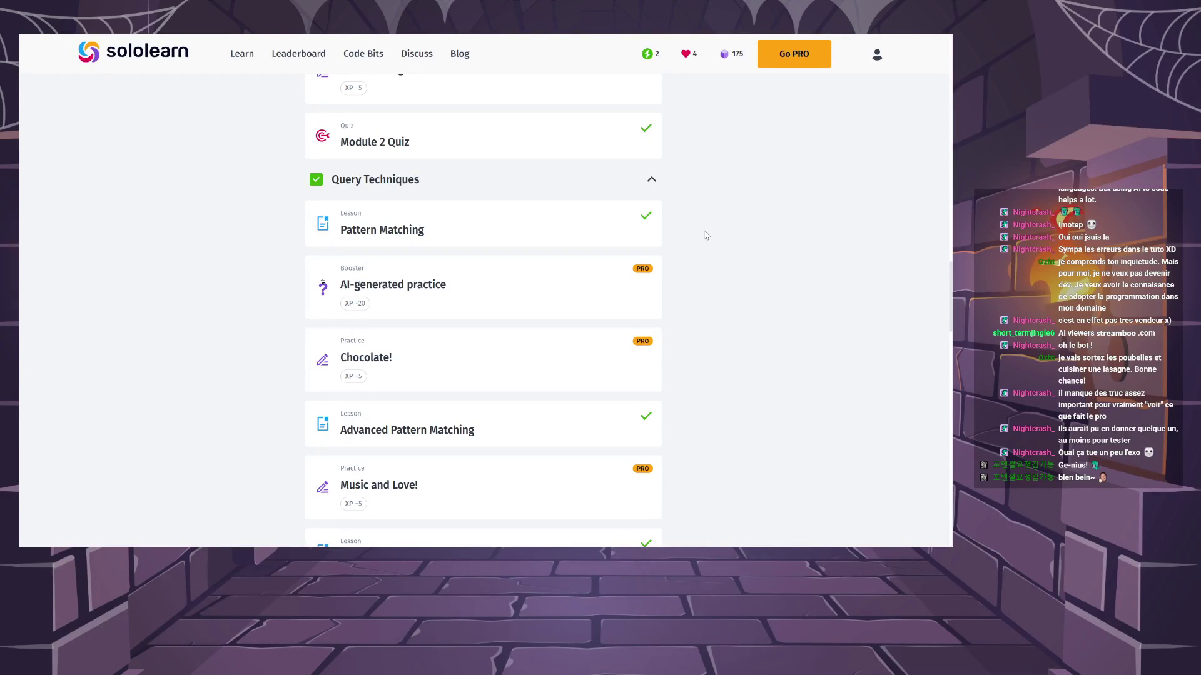
scroll(706, 235, down, 5)
scroll(706, 235, down, 4)
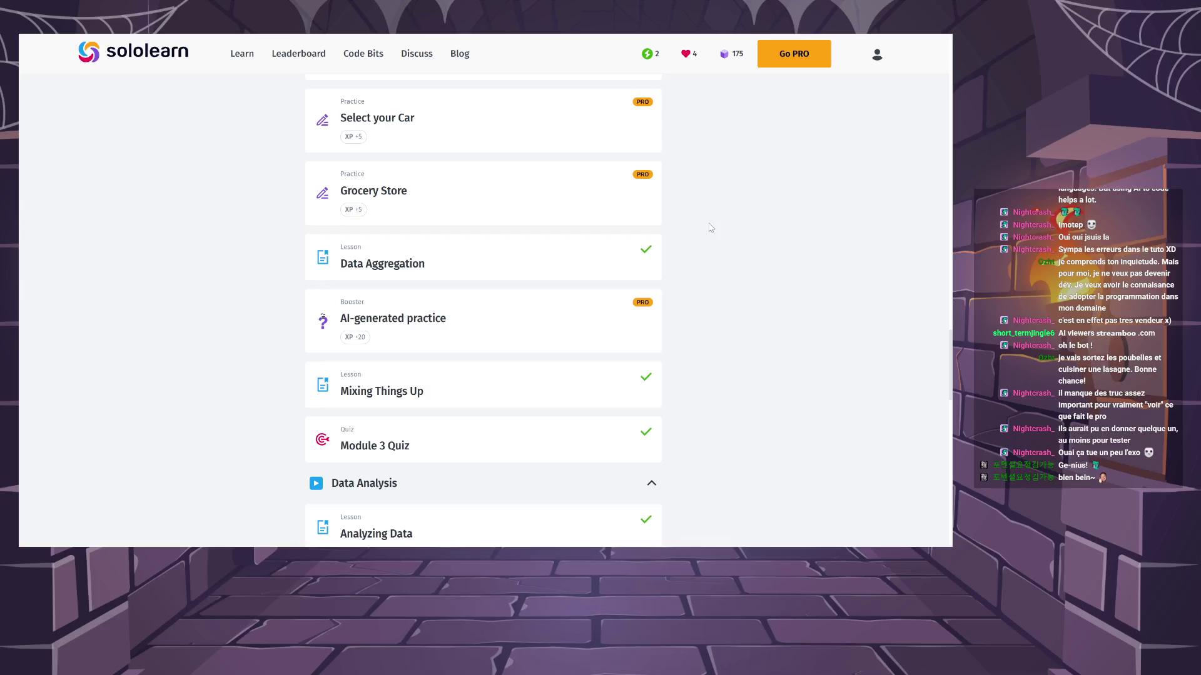
scroll(711, 228, down, 15)
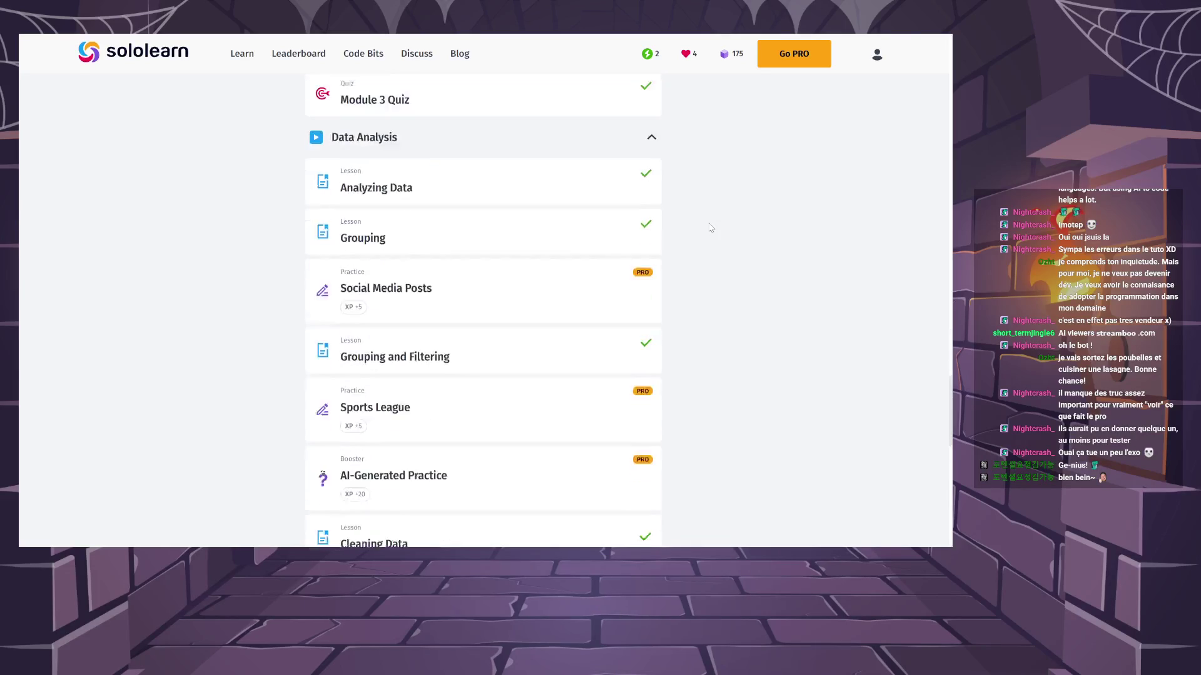
scroll(710, 227, up, 2)
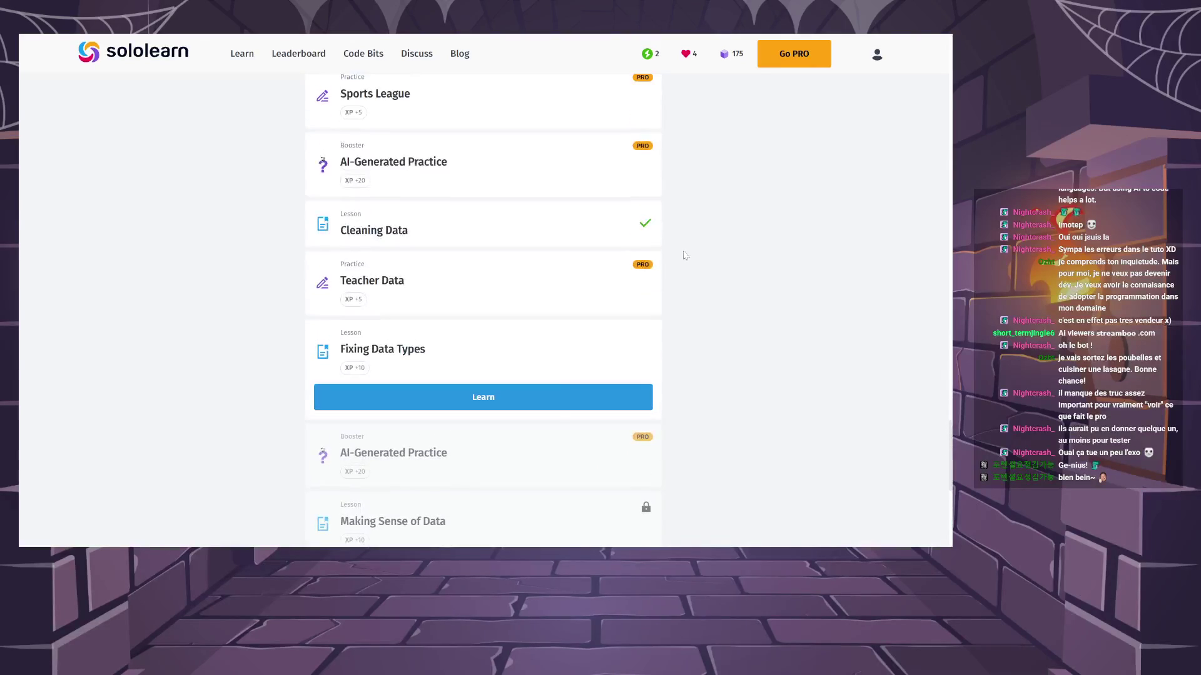
click(561, 408)
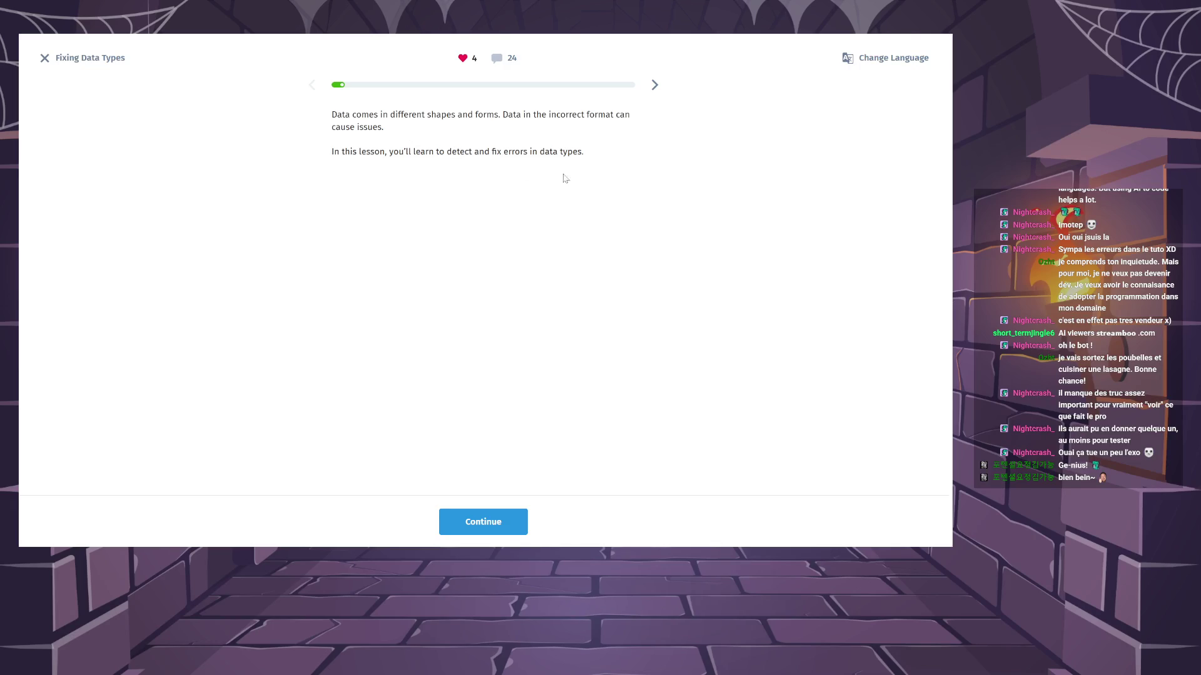
Match the tasks table's description to string and priority to numerical.
click(482, 527)
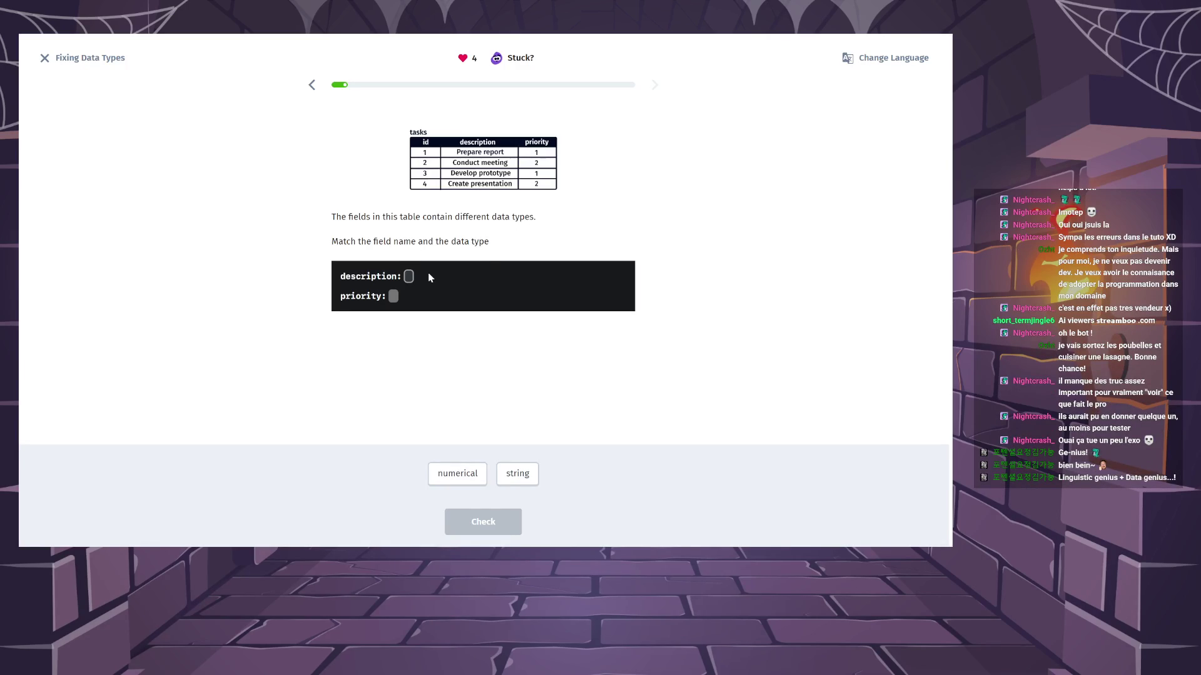
click(523, 482)
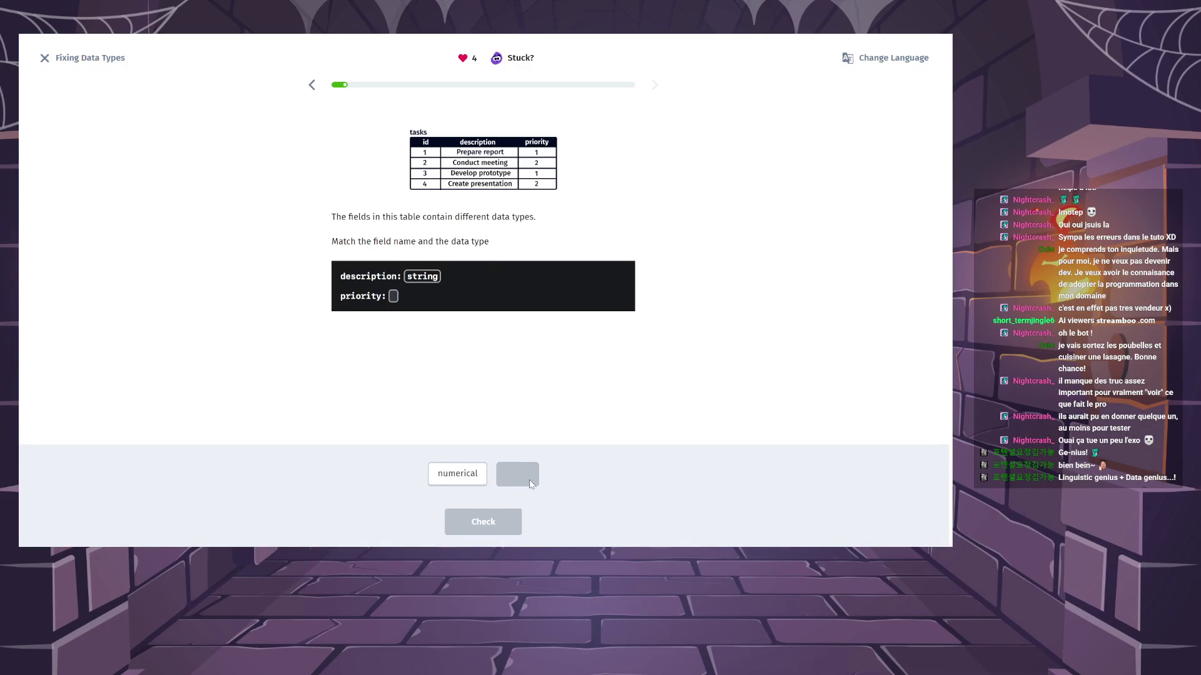
click(466, 473)
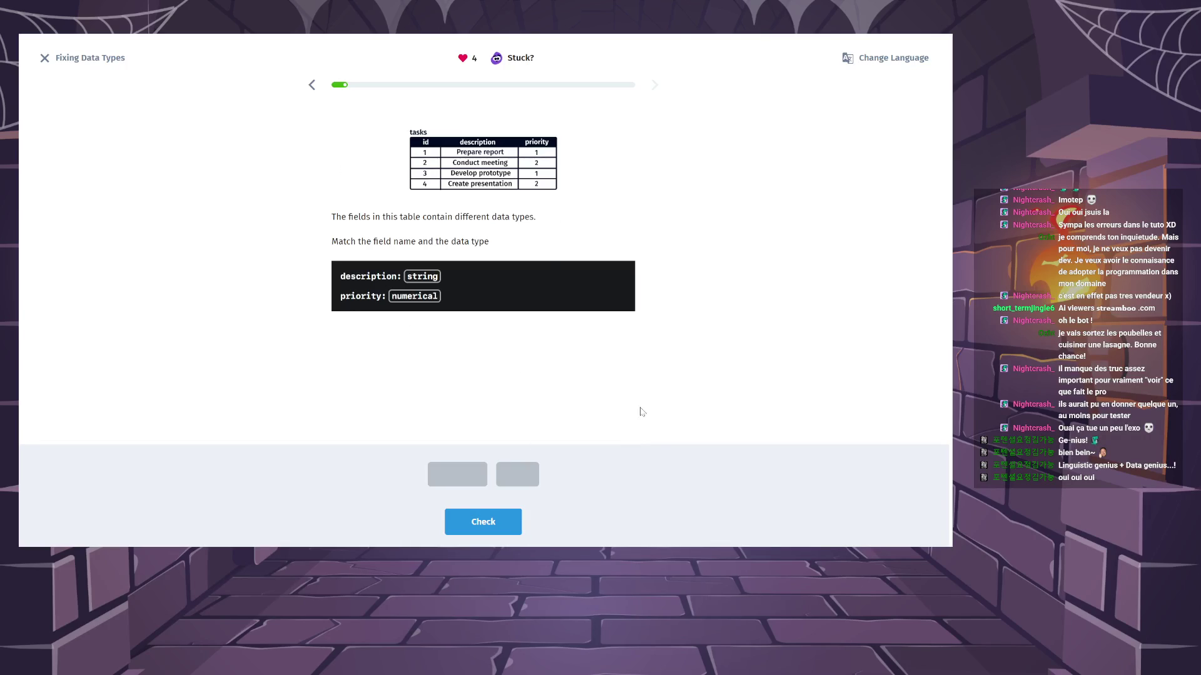
click(502, 528)
click(502, 528)
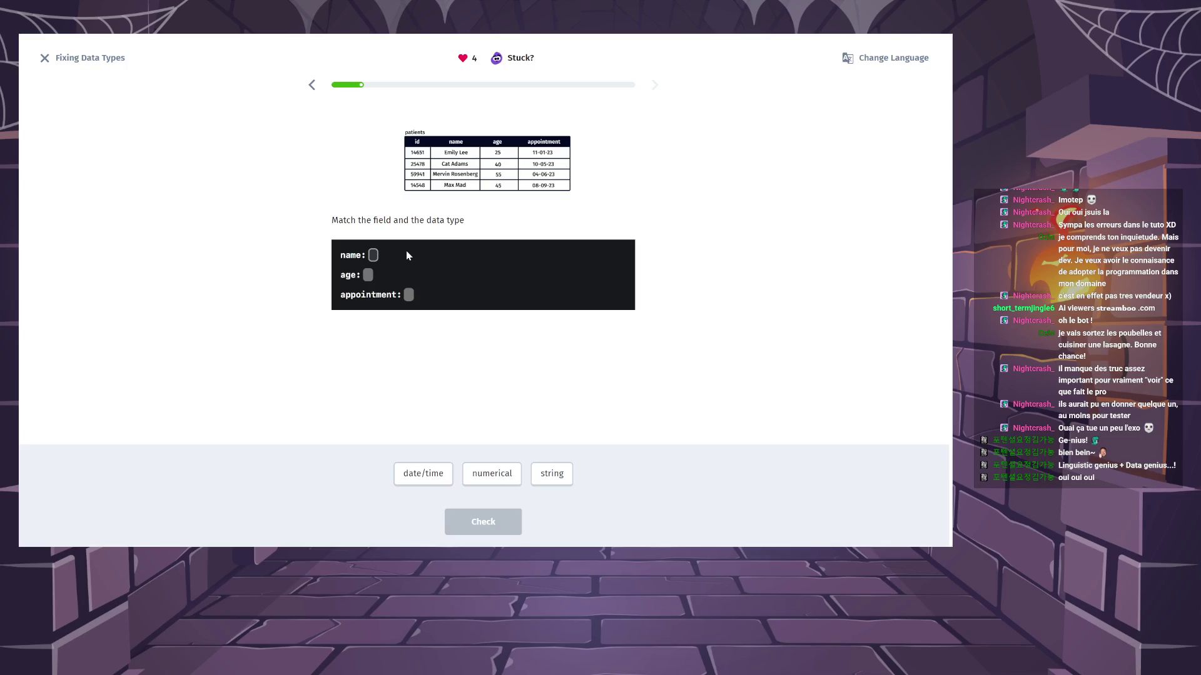
Match name to string, age to numerical and appointment to date/time, then submit and continue.
click(553, 474)
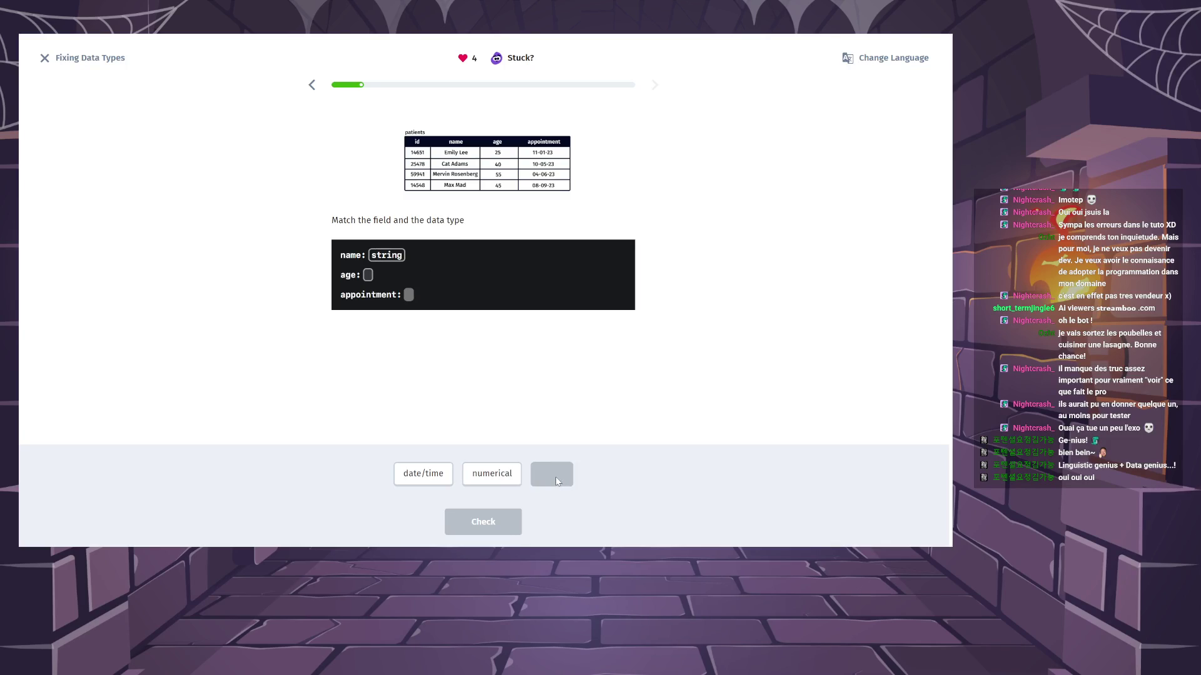
click(490, 477)
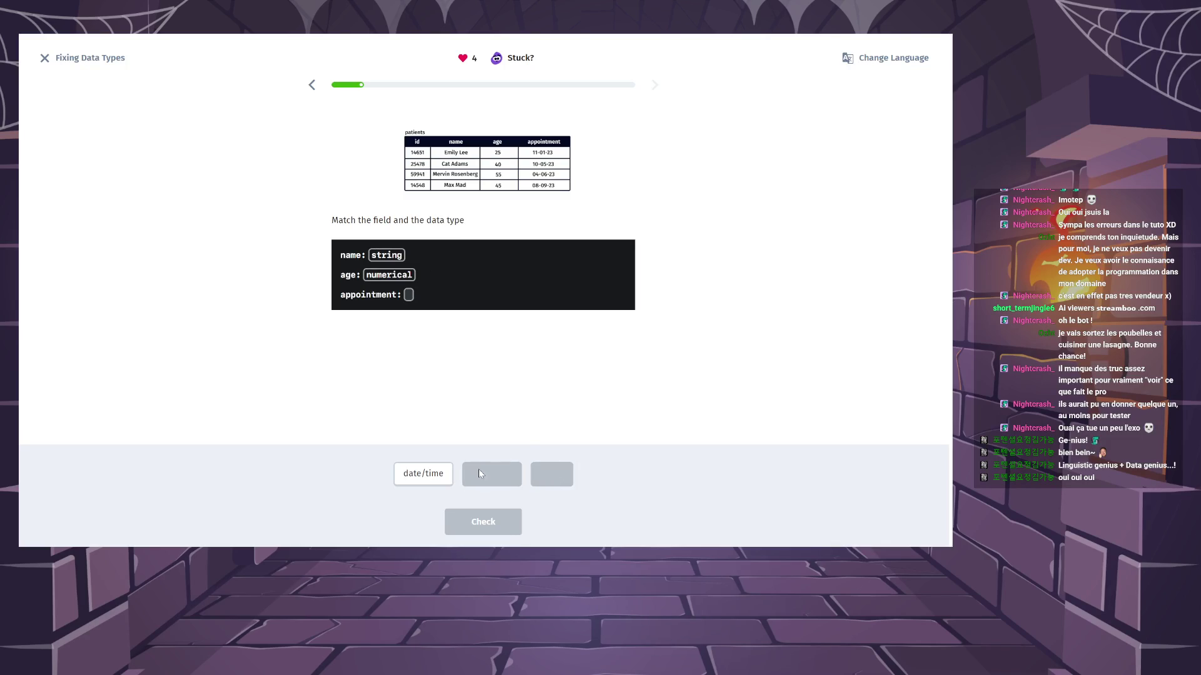
click(430, 482)
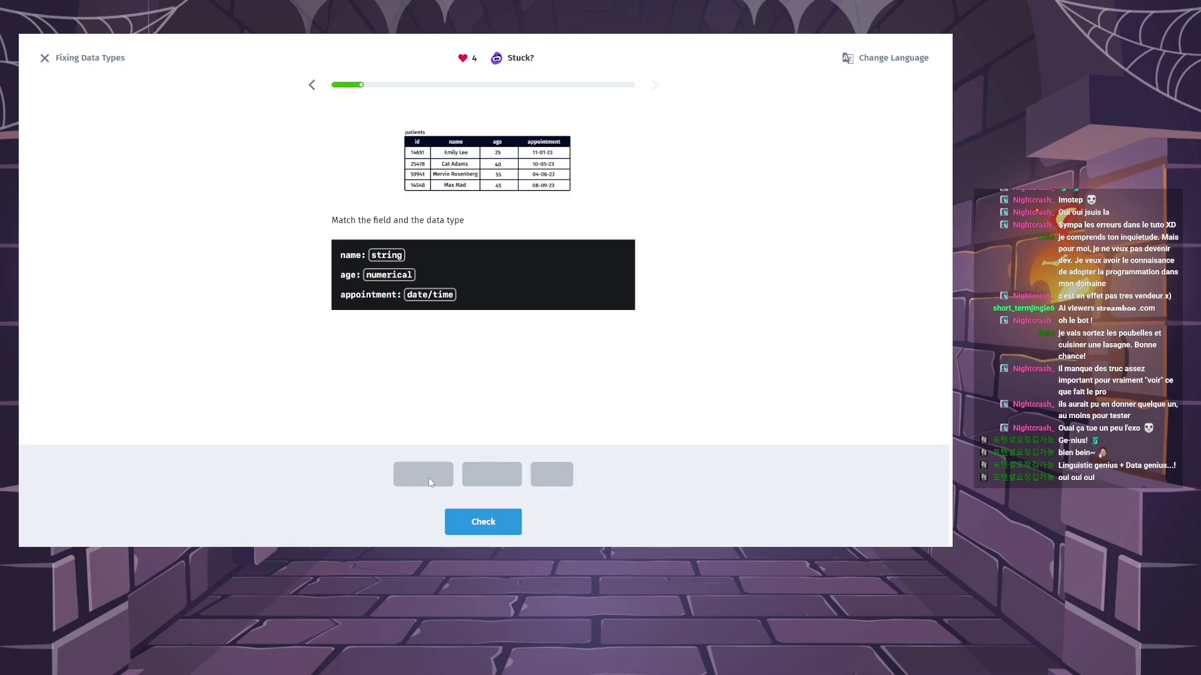
click(492, 519)
click(499, 513)
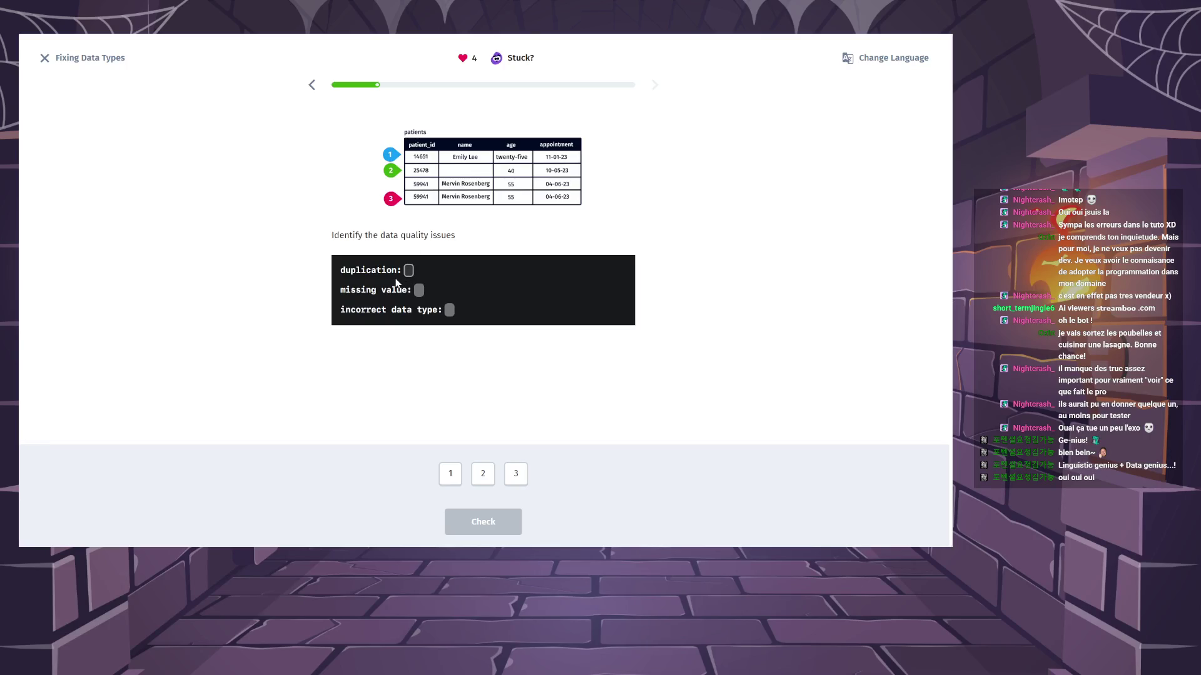
Answer duplication as row 3, missing value as row 2 and incorrect data type as row 1.
click(521, 479)
click(483, 477)
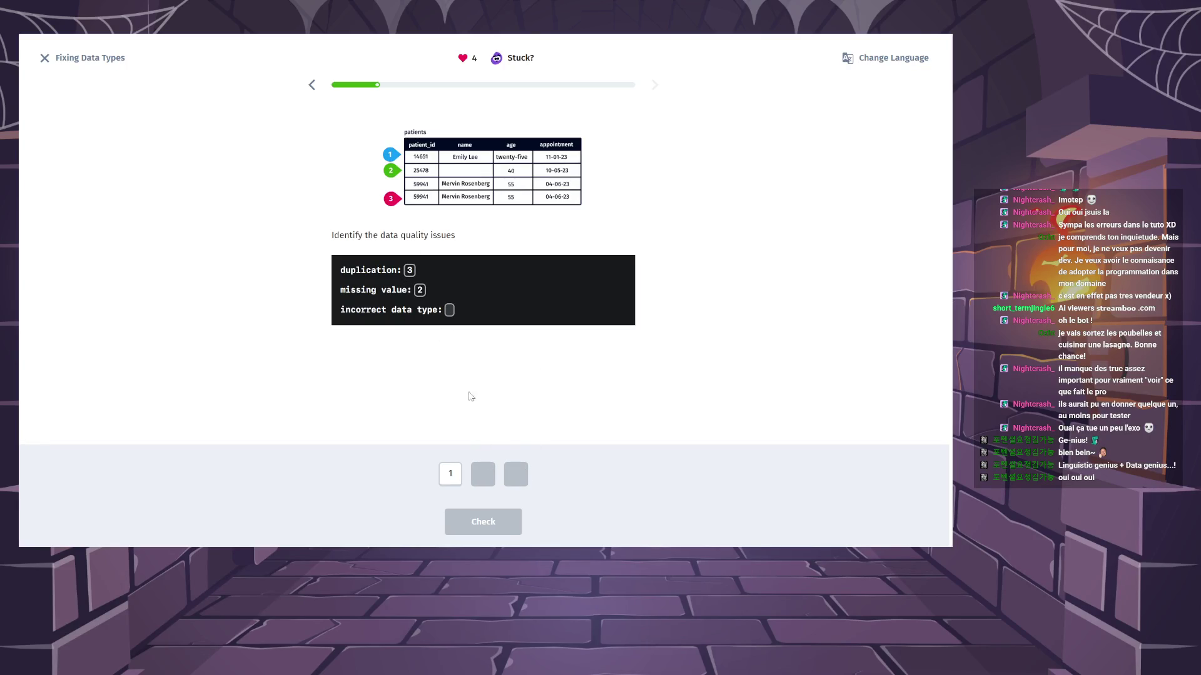
click(460, 481)
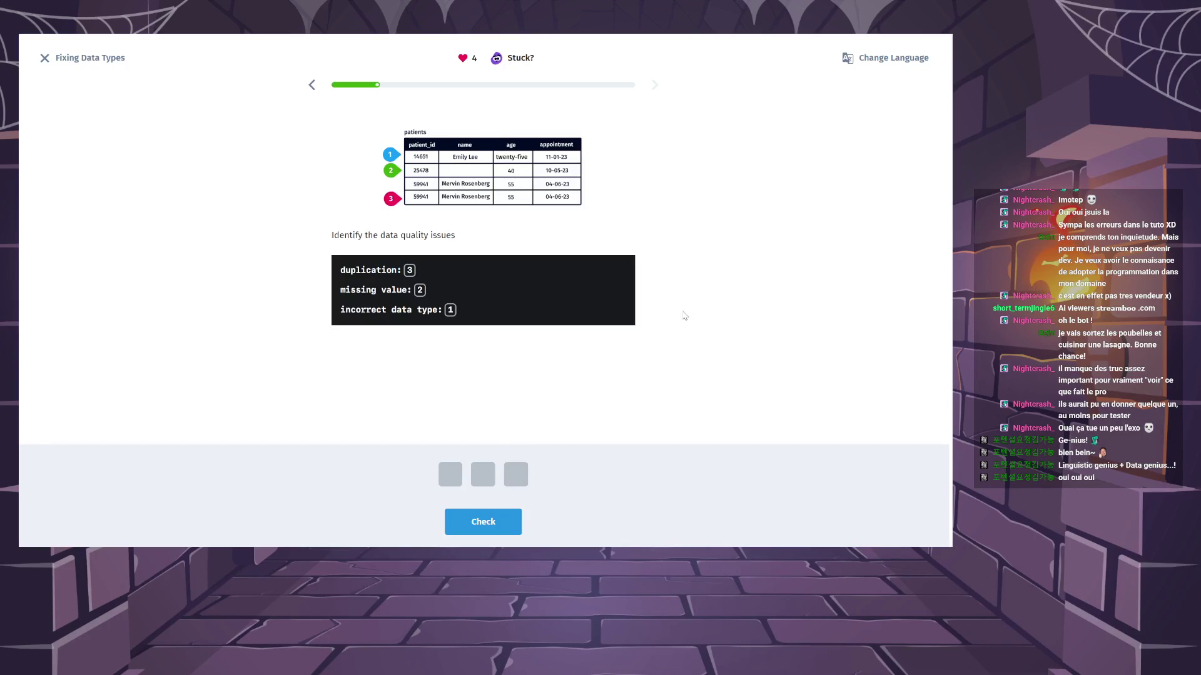
click(483, 521)
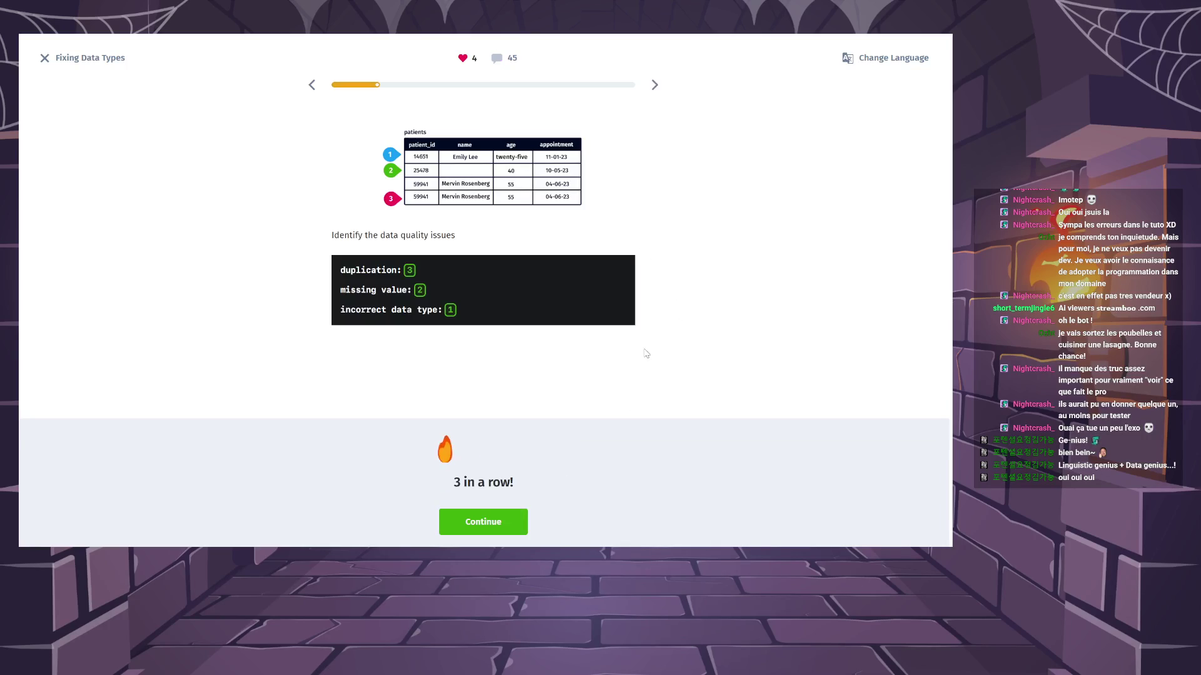
click(479, 524)
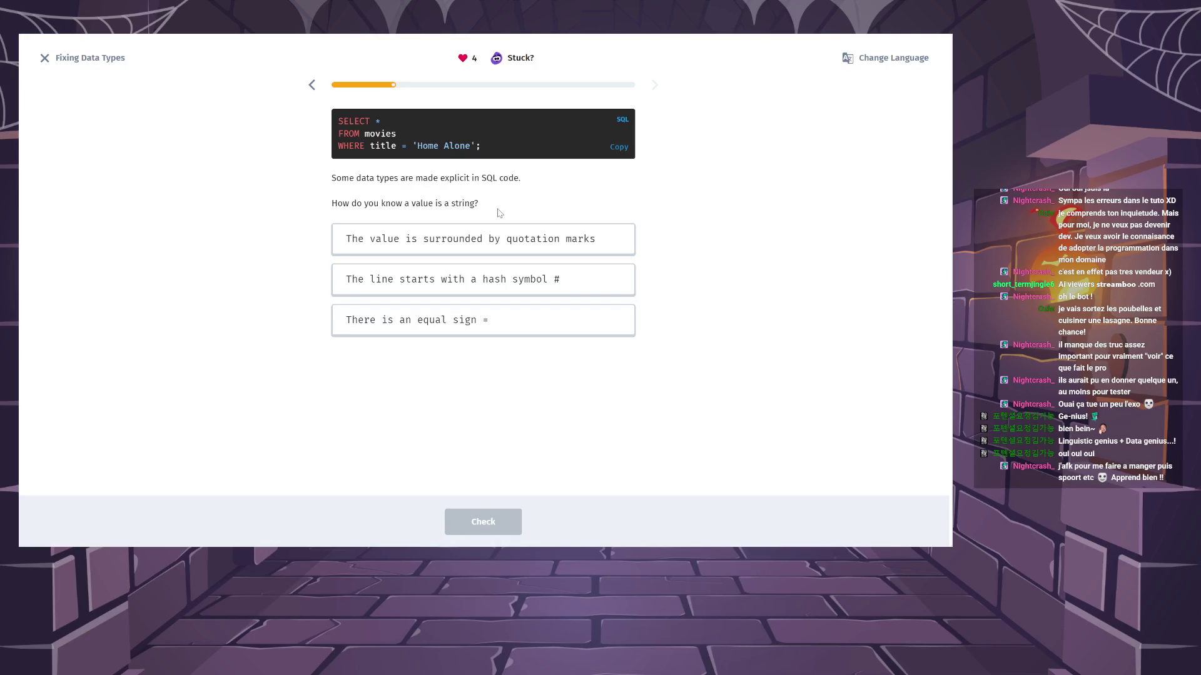
Answer that a string value is surrounded by quotation marks, then continue past the SQL bug card.
click(508, 250)
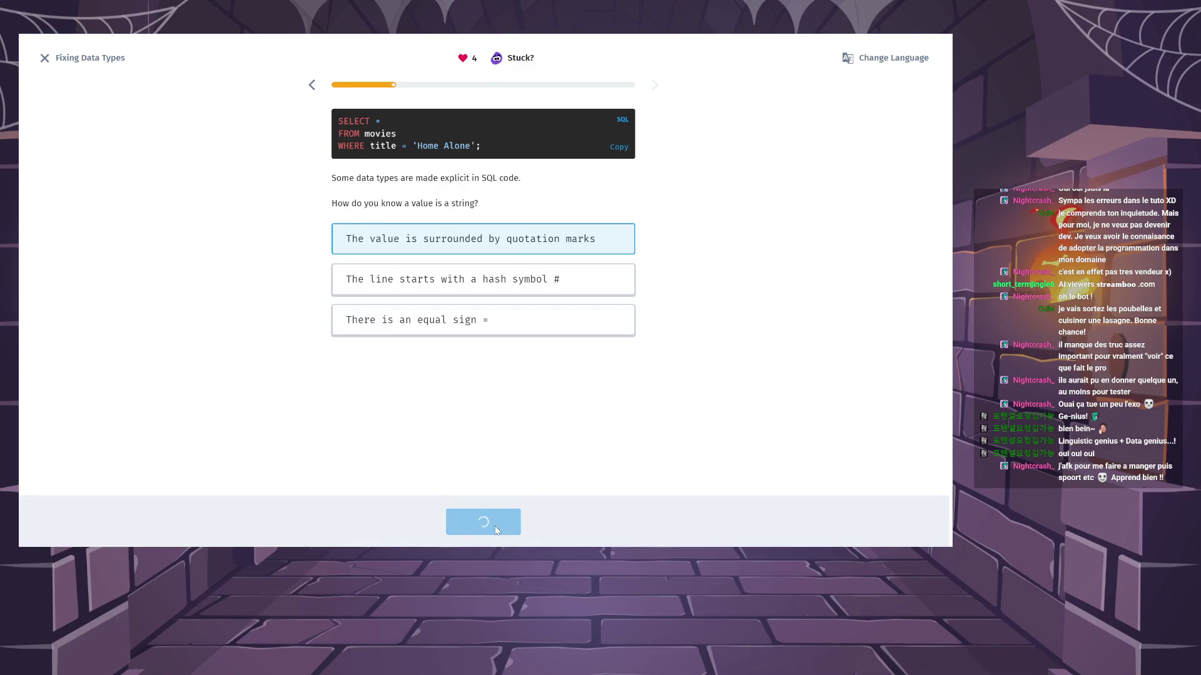
click(498, 531)
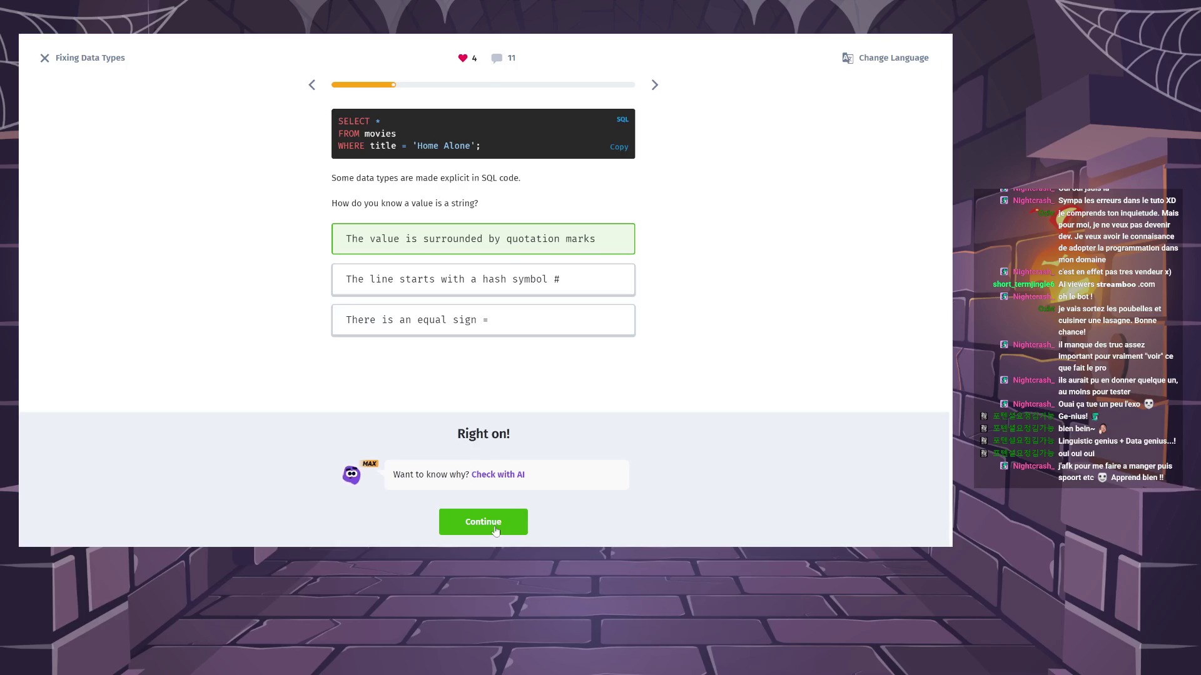
click(496, 531)
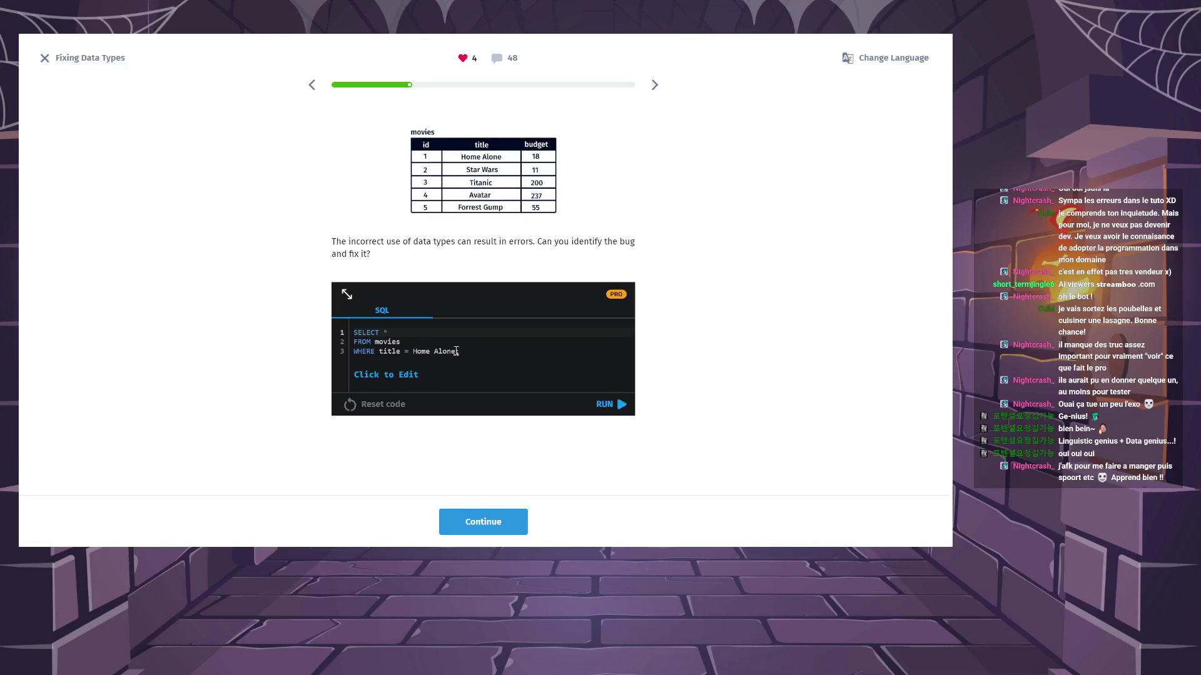
click(500, 531)
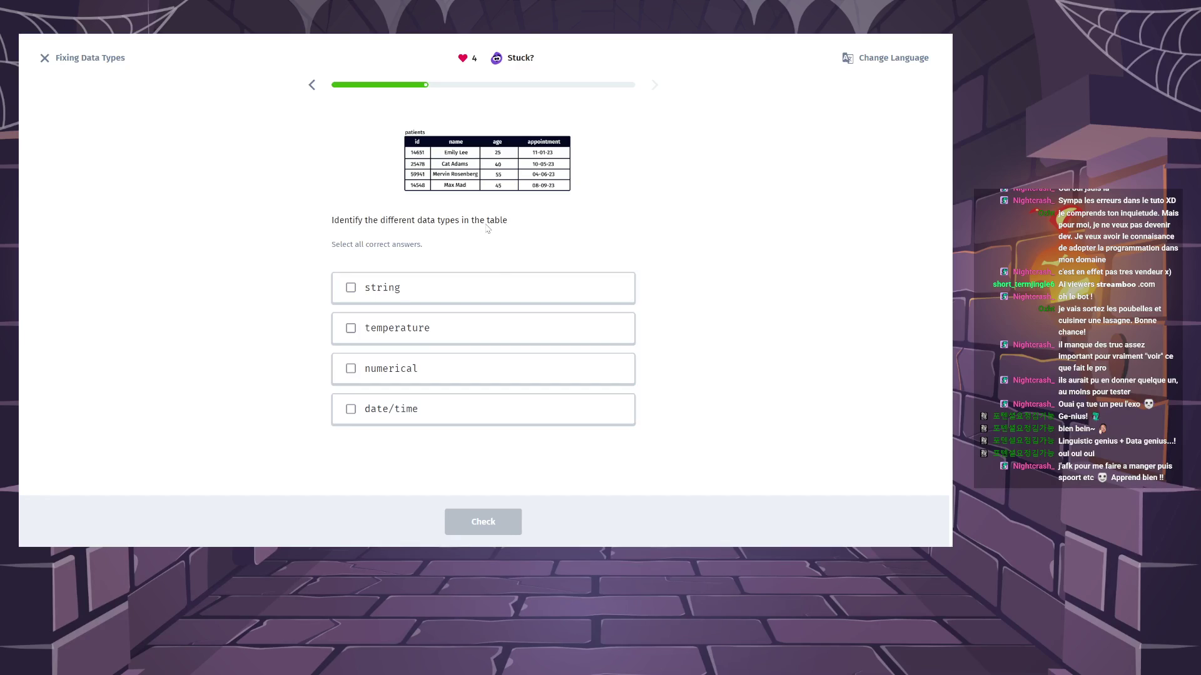
Select string, numerical and date/time as the patients table's data types and submit.
click(486, 285)
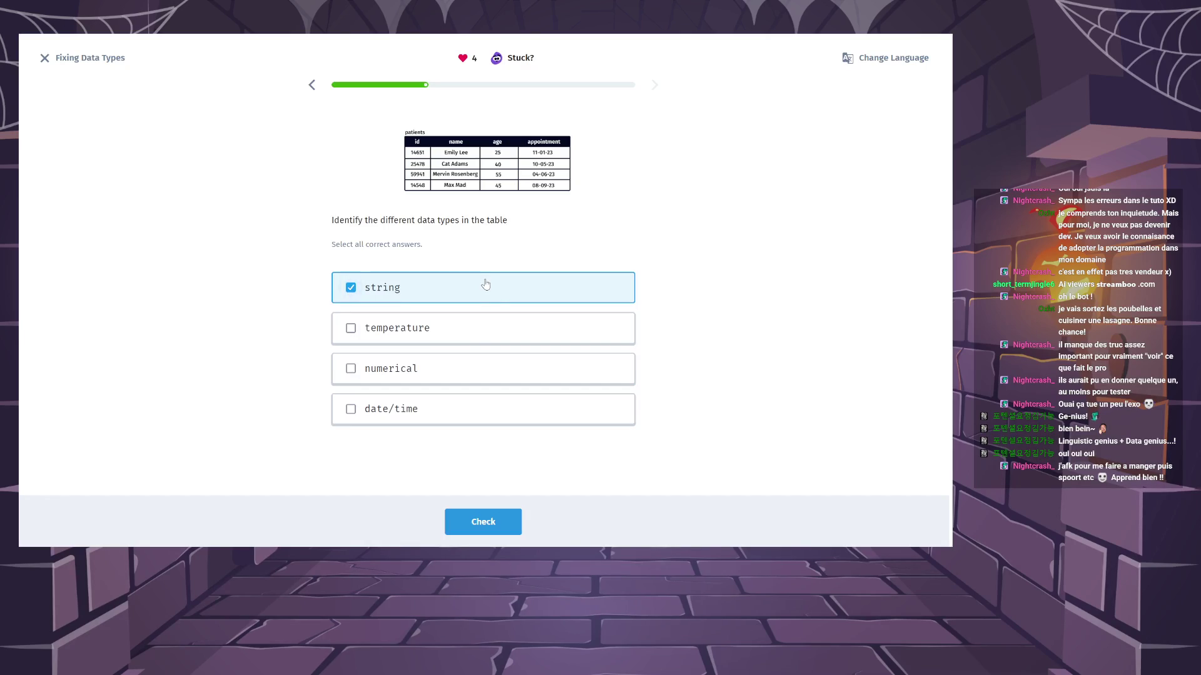
click(446, 375)
click(452, 415)
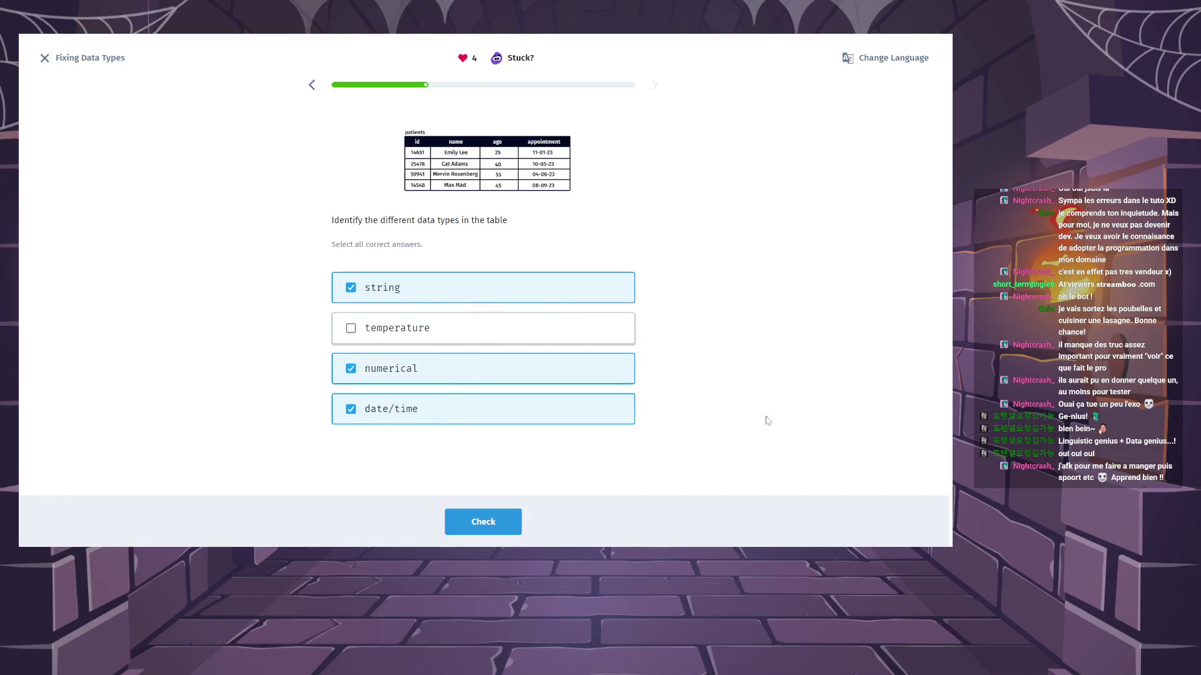
click(501, 525)
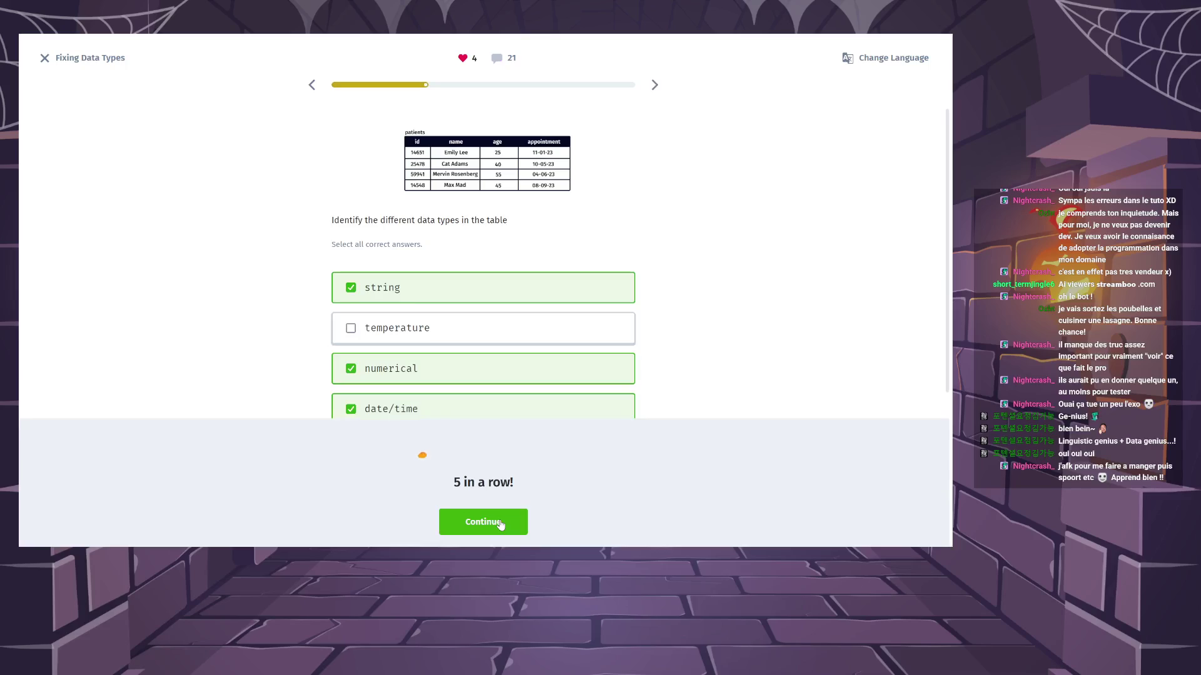
key(Return)
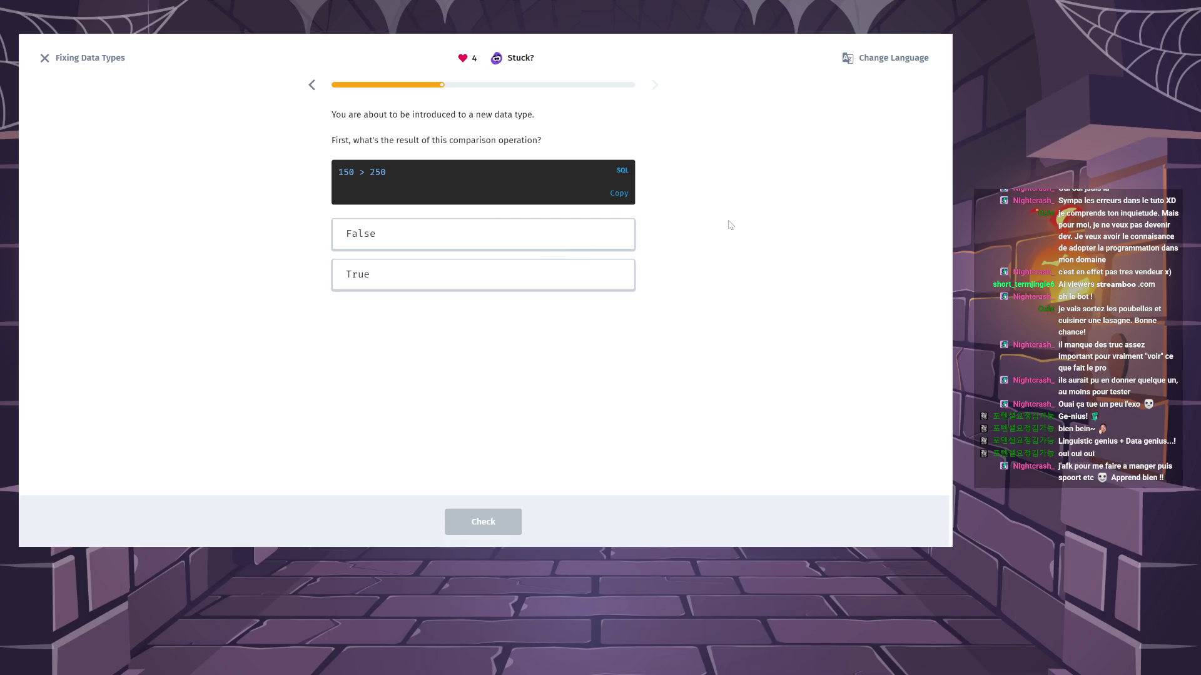
Answer False for the comparison 150 > 250 and continue.
click(602, 239)
click(490, 524)
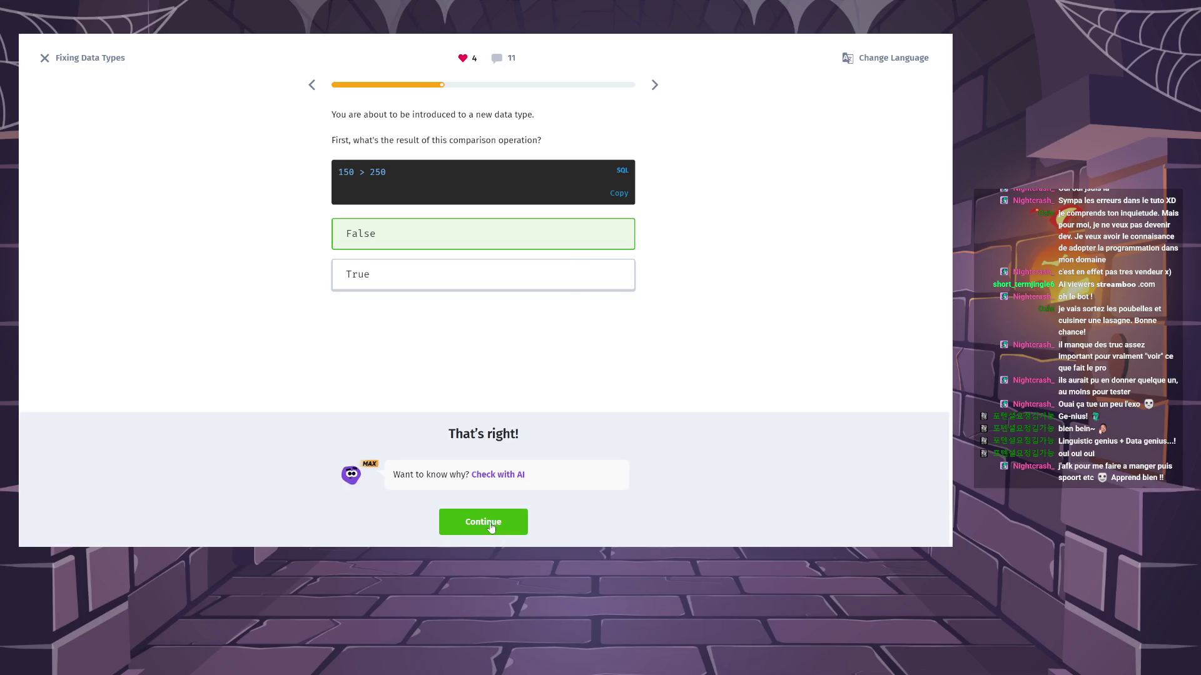
click(491, 528)
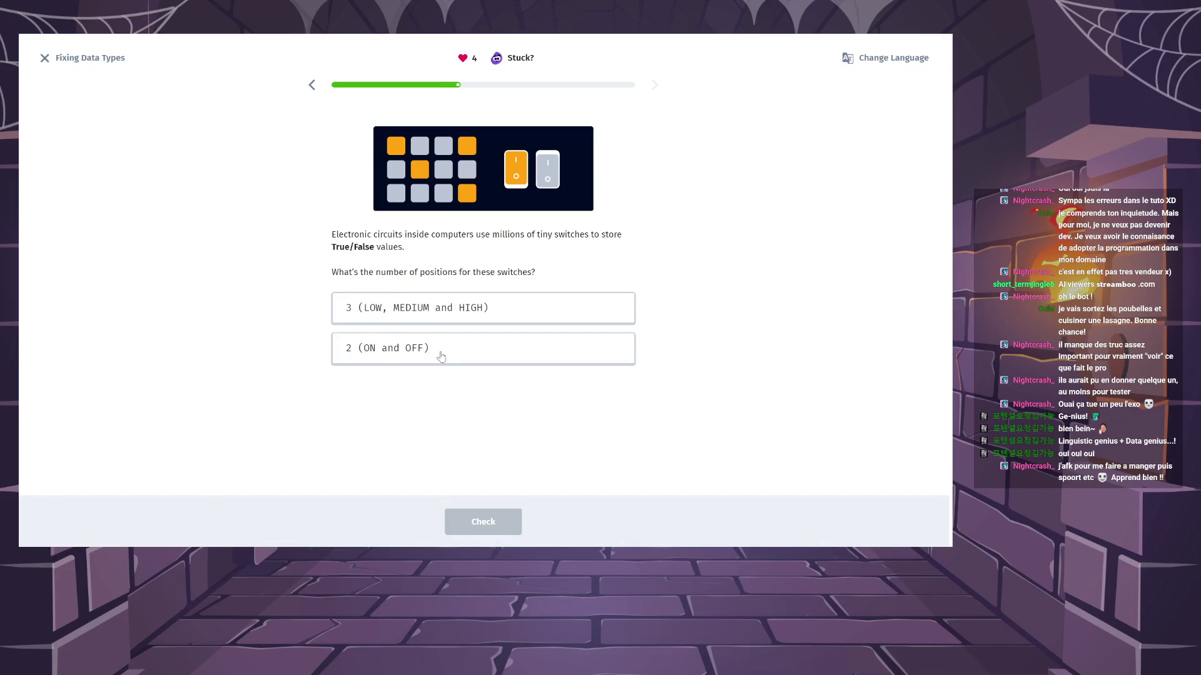
Answer '2 (ON and OFF)' for the number of switch positions and continue.
click(441, 355)
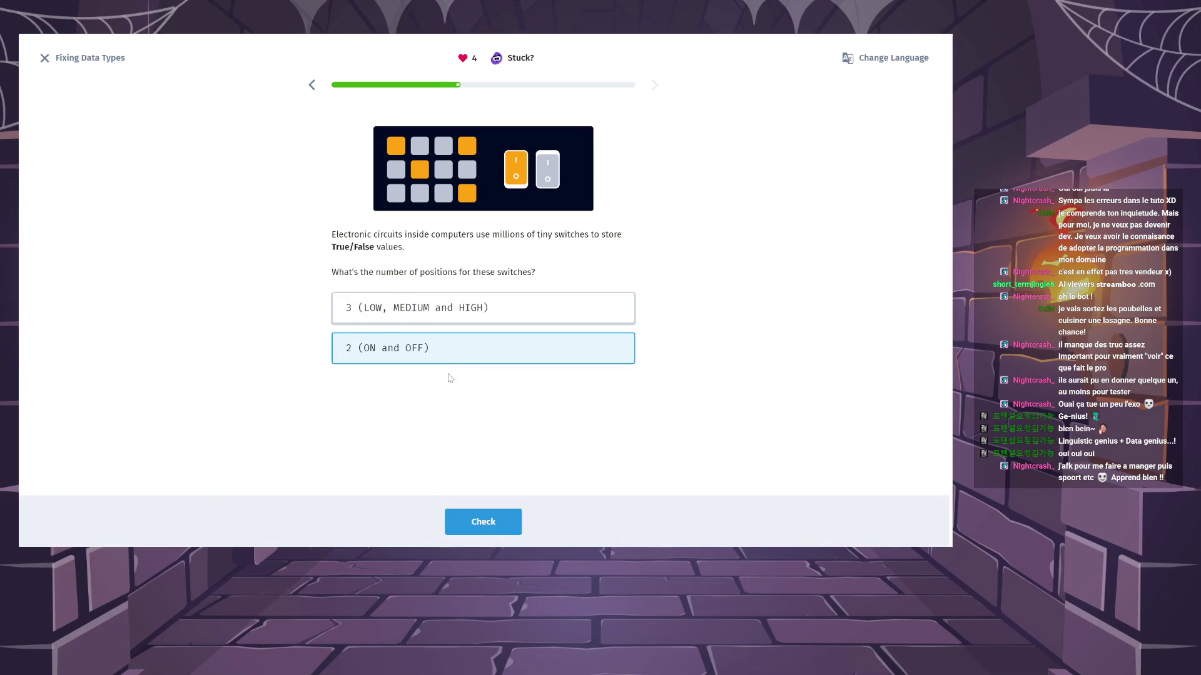
click(493, 521)
click(495, 523)
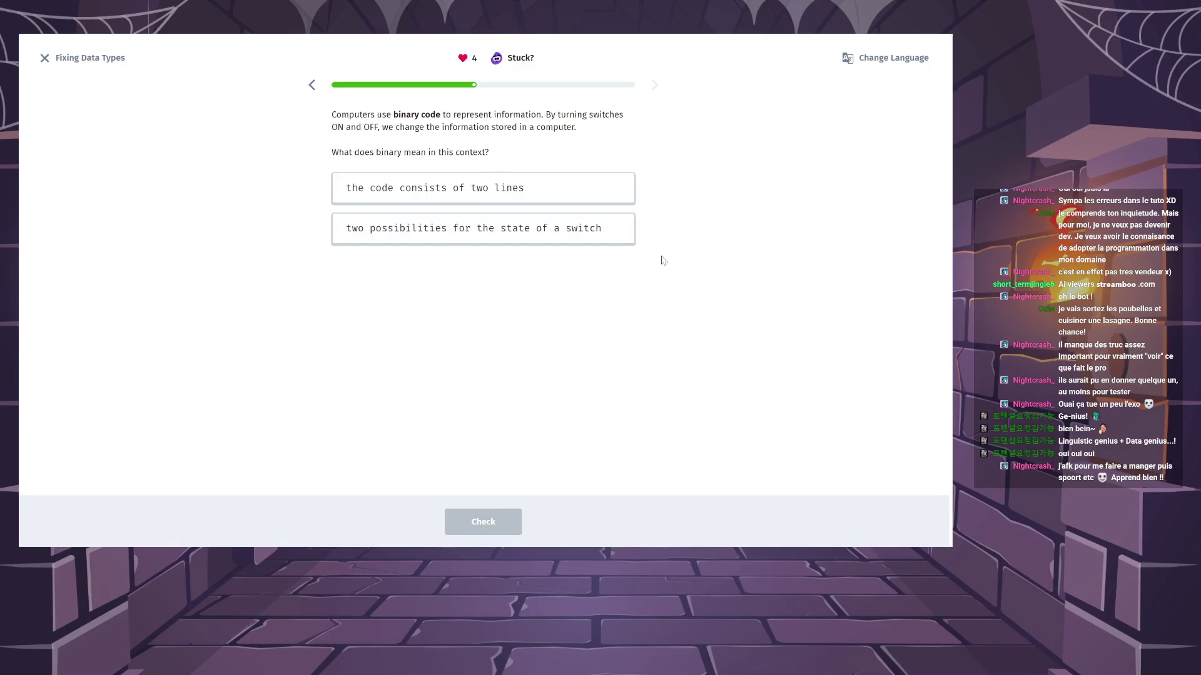
Answer that binary means two possibilities for a switch's state and continue.
click(619, 240)
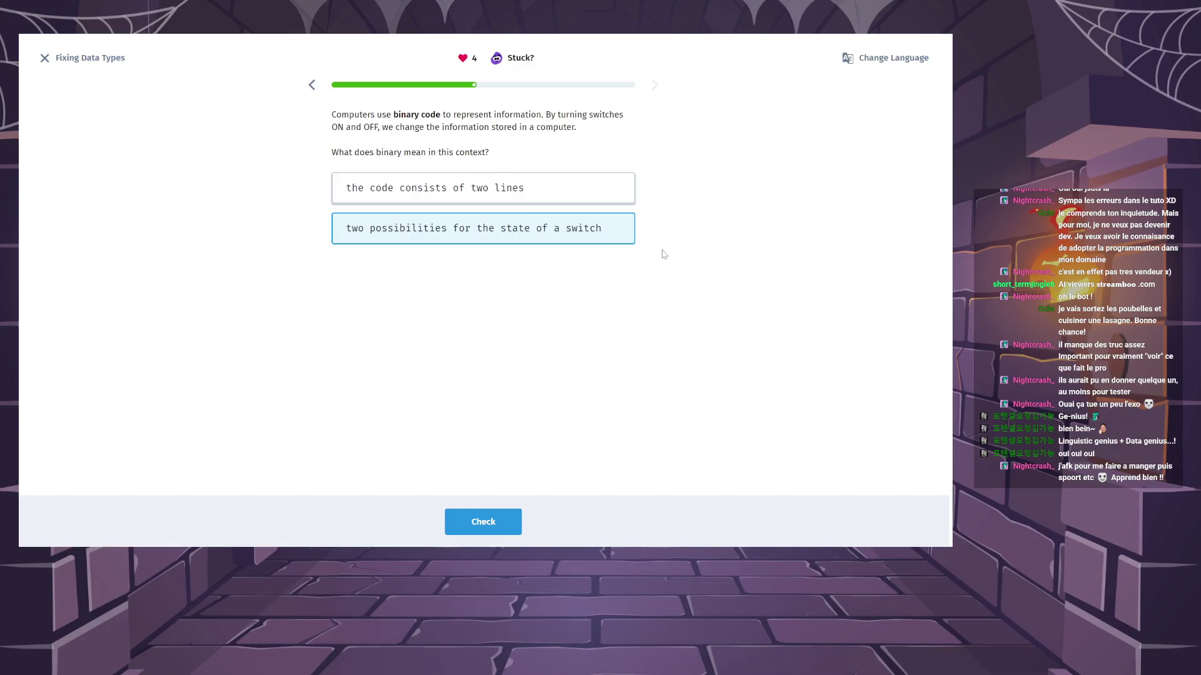
click(507, 519)
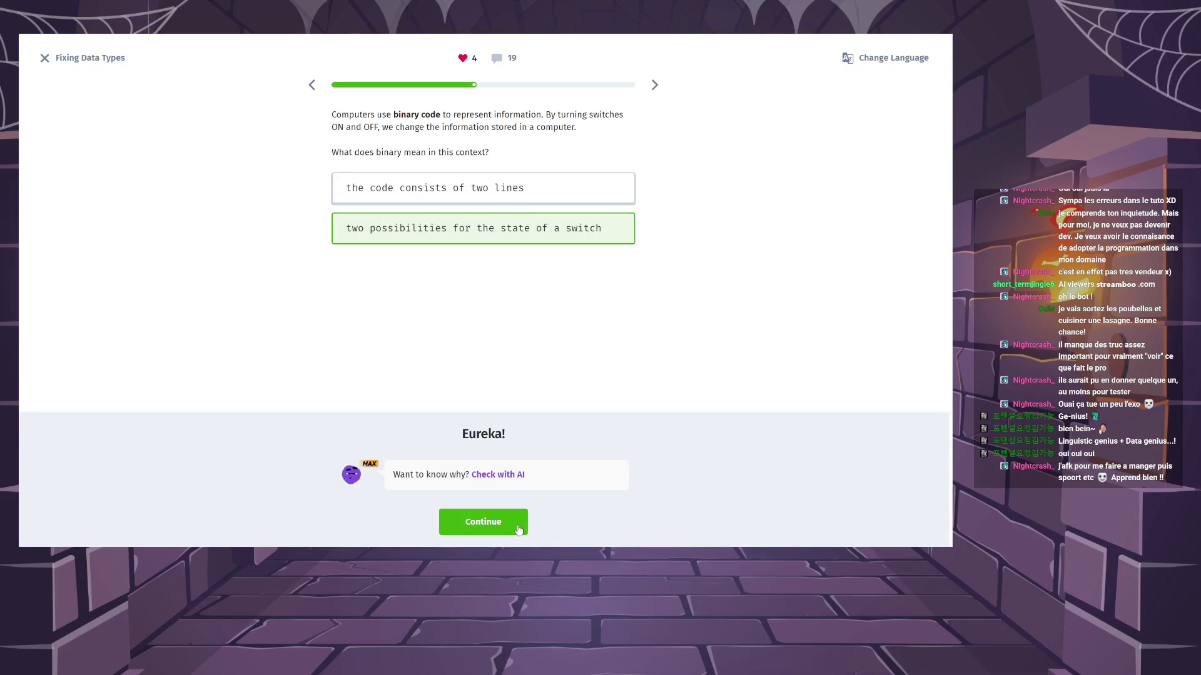
click(506, 519)
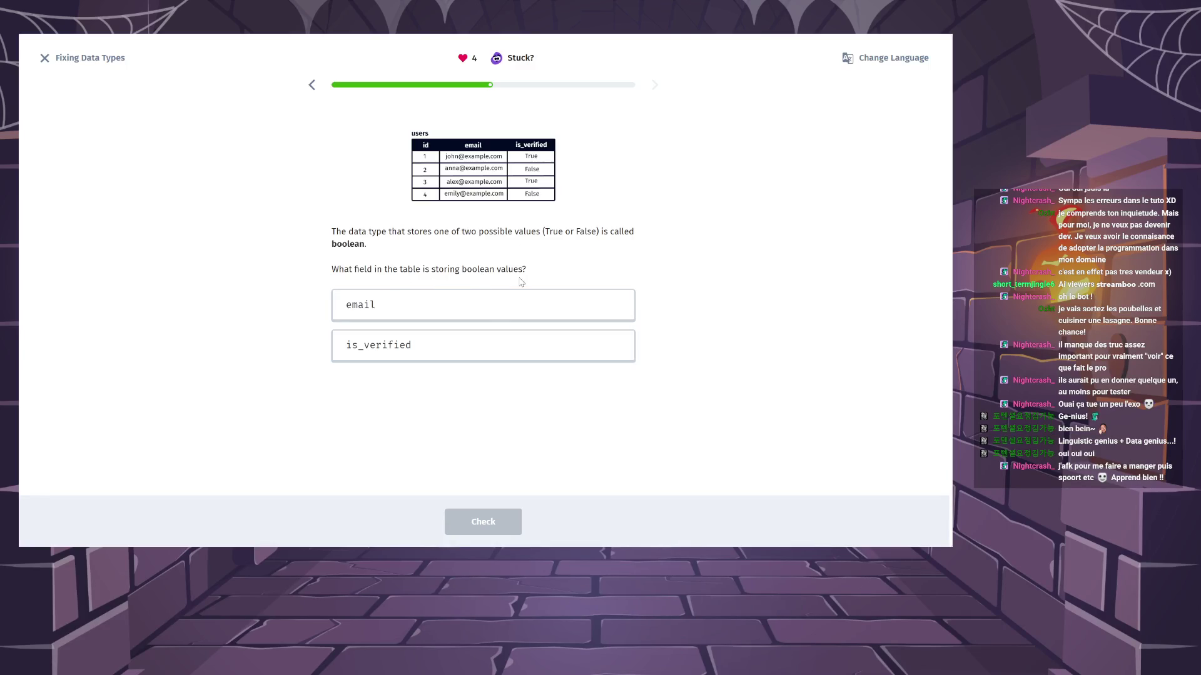
Pick is_verified as the users table's boolean field and continue.
click(476, 359)
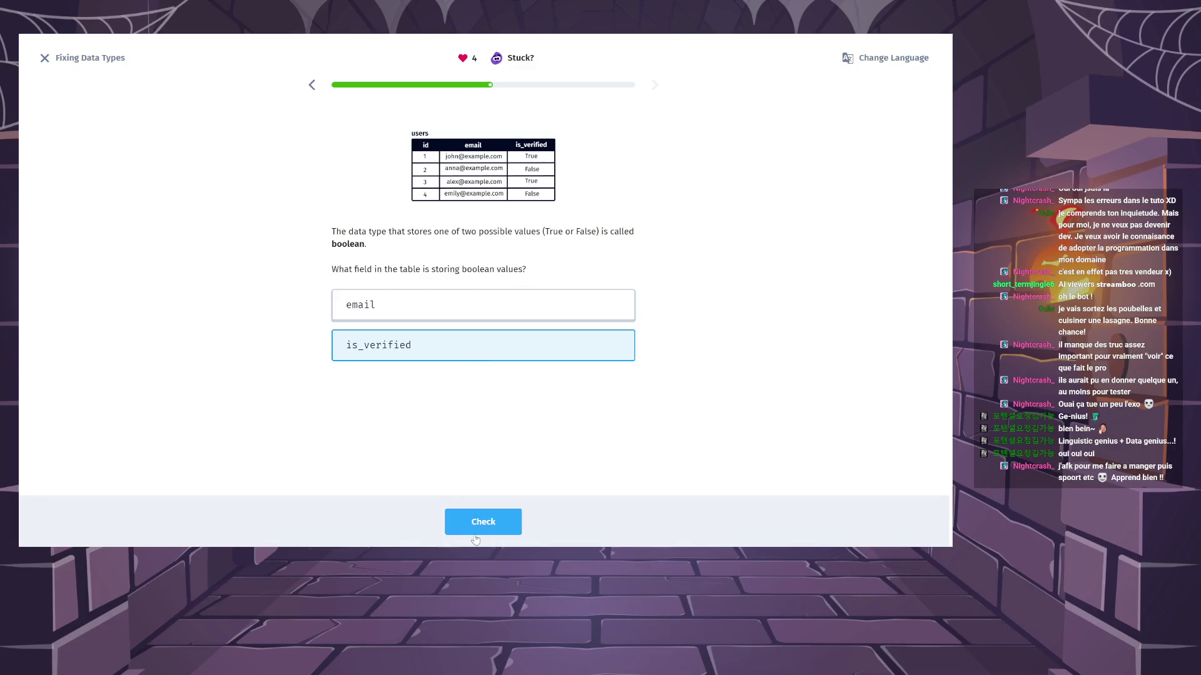
click(477, 525)
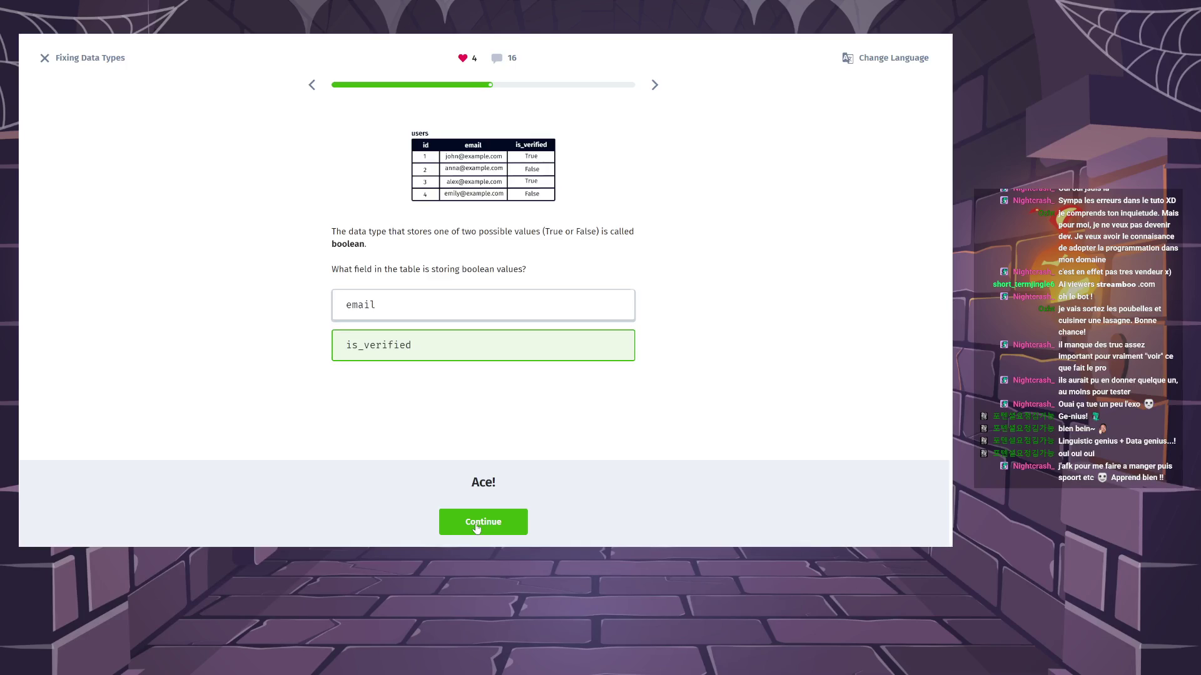
click(476, 527)
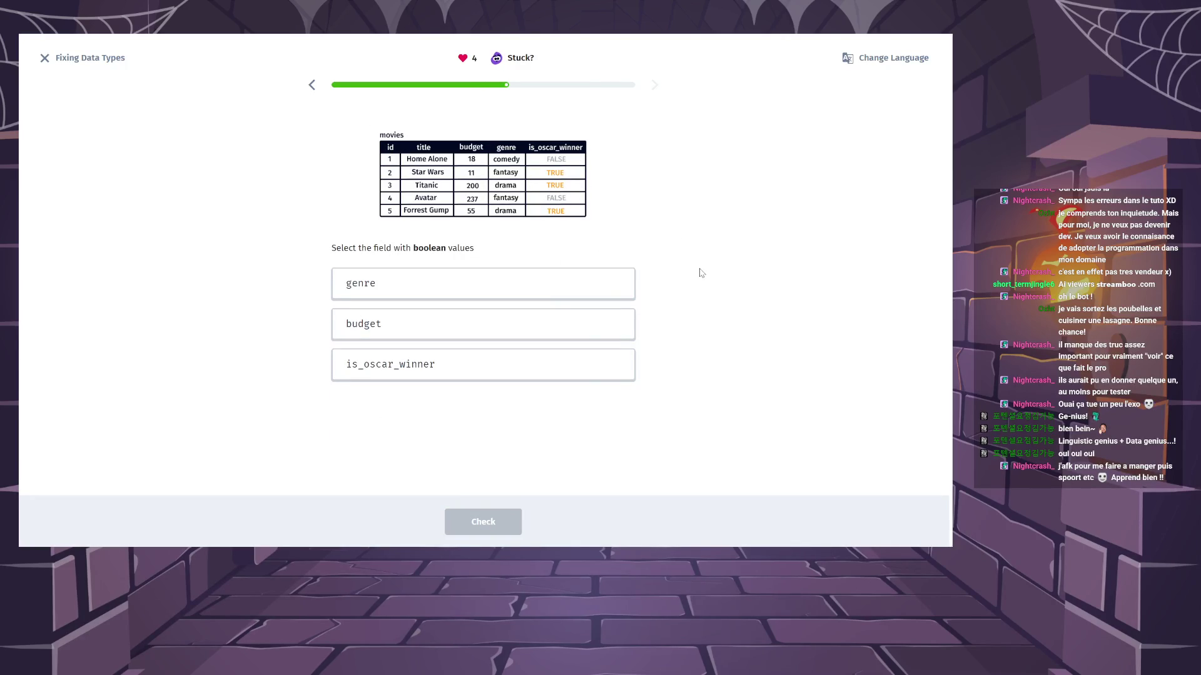
Pick is_oscar_winner as the movies table's boolean field and continue.
click(444, 374)
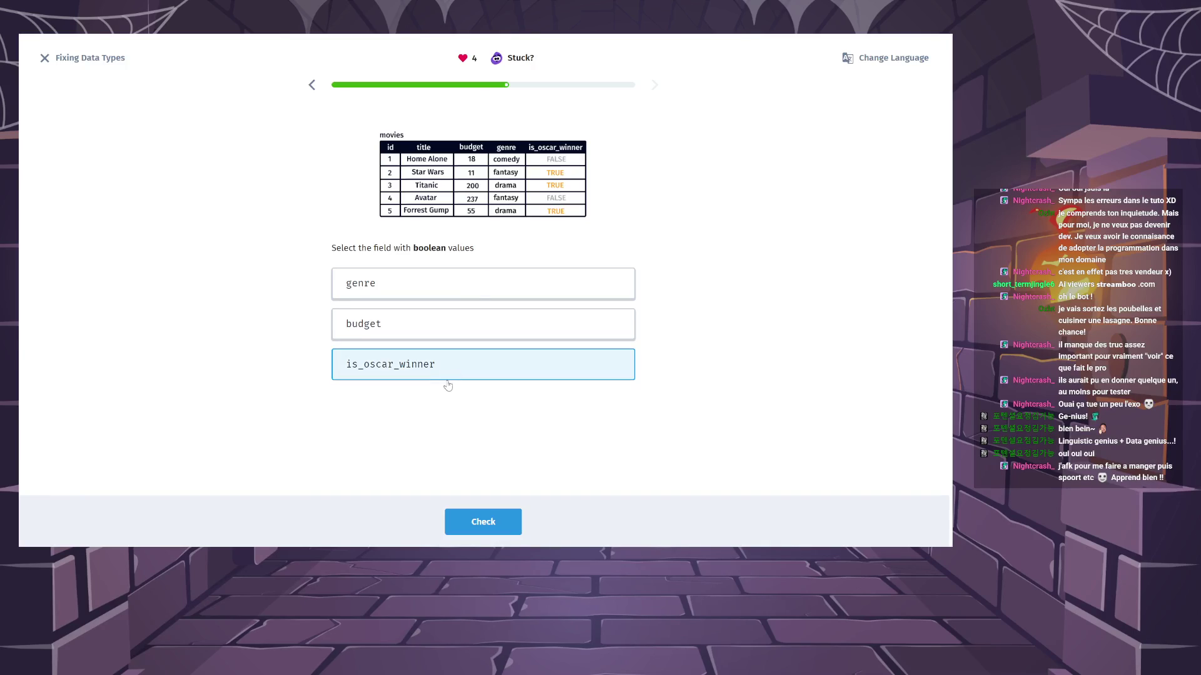
click(496, 515)
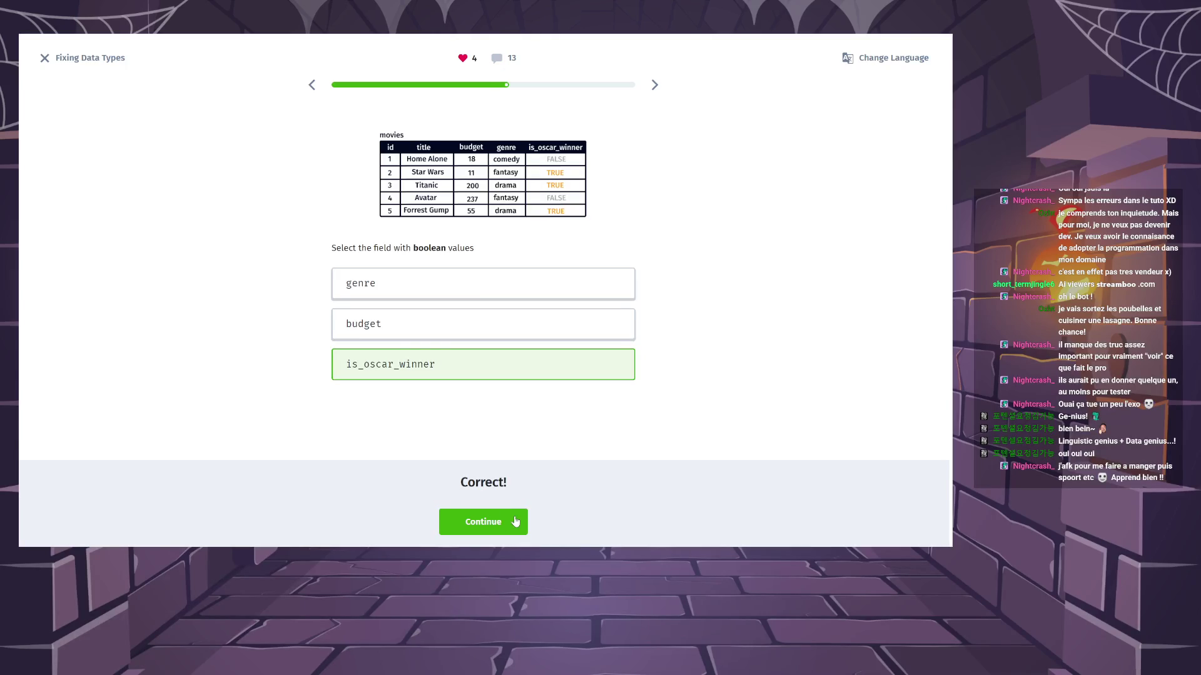
click(516, 520)
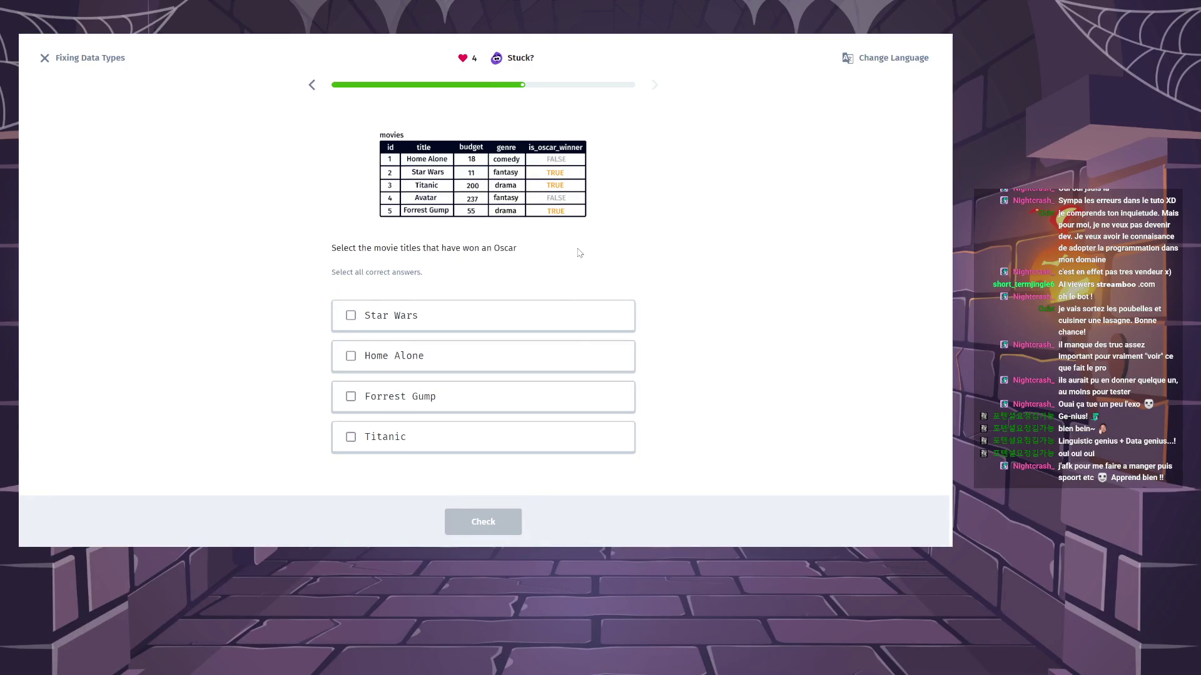
Answer Star Wars, Titanic and Forrest Gump as Oscar winners, then return to view the question's 19 comments.
click(537, 323)
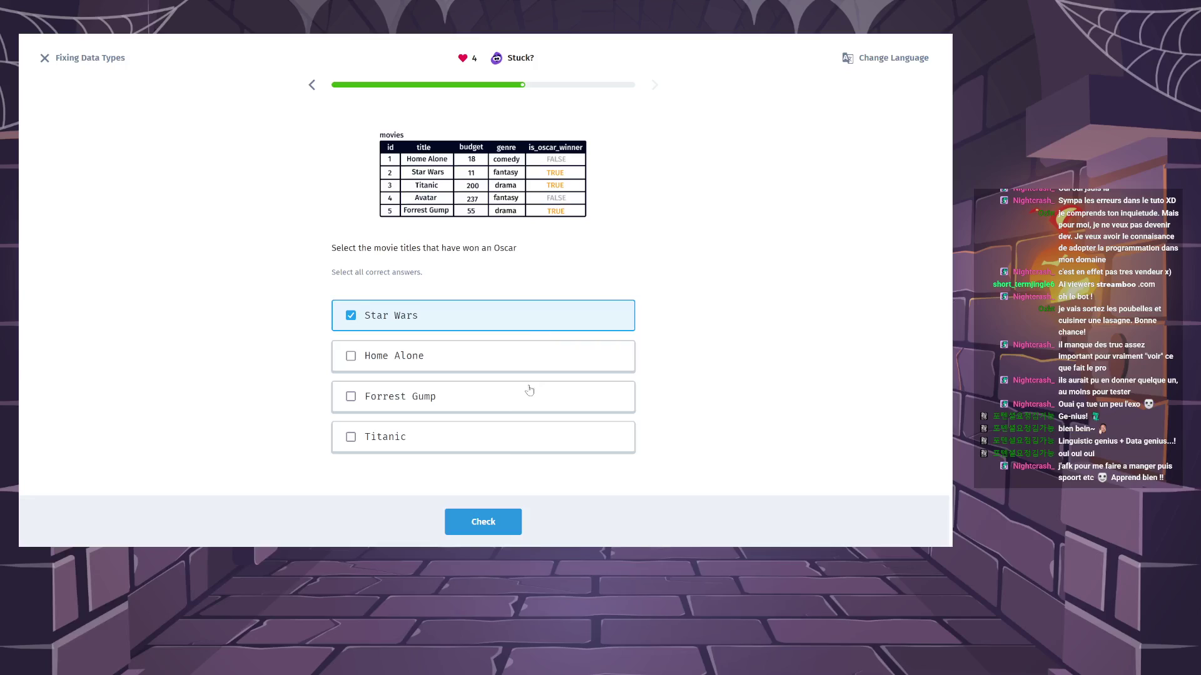
click(501, 450)
click(500, 405)
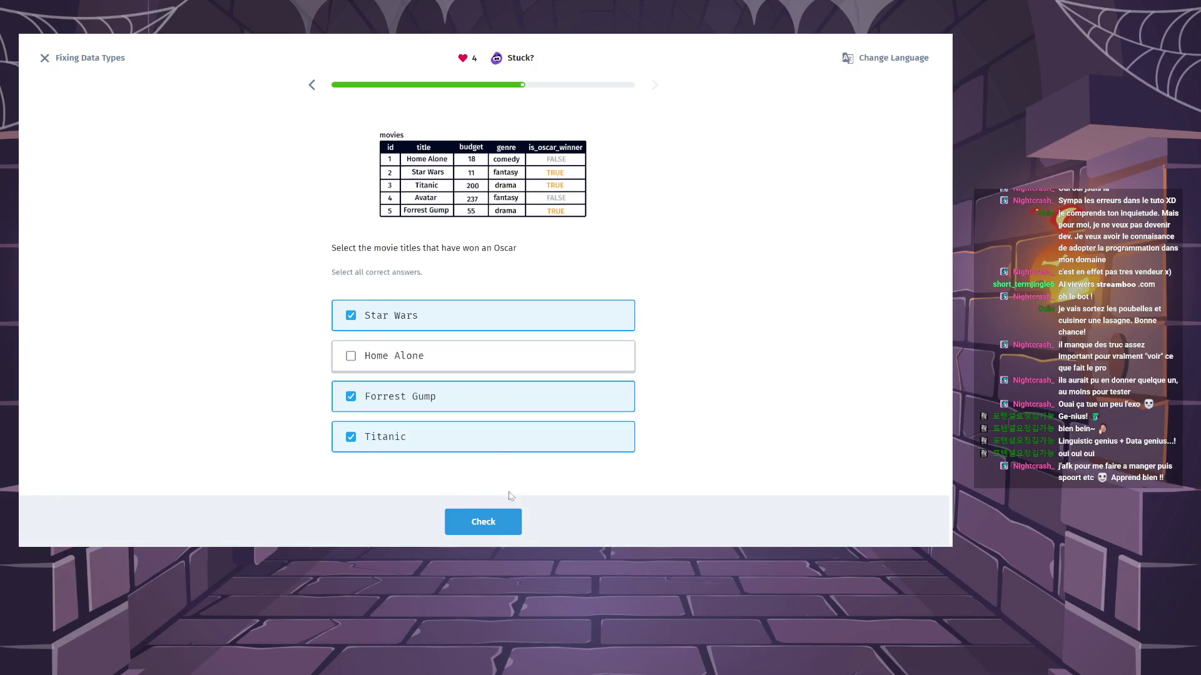
click(504, 527)
click(504, 527)
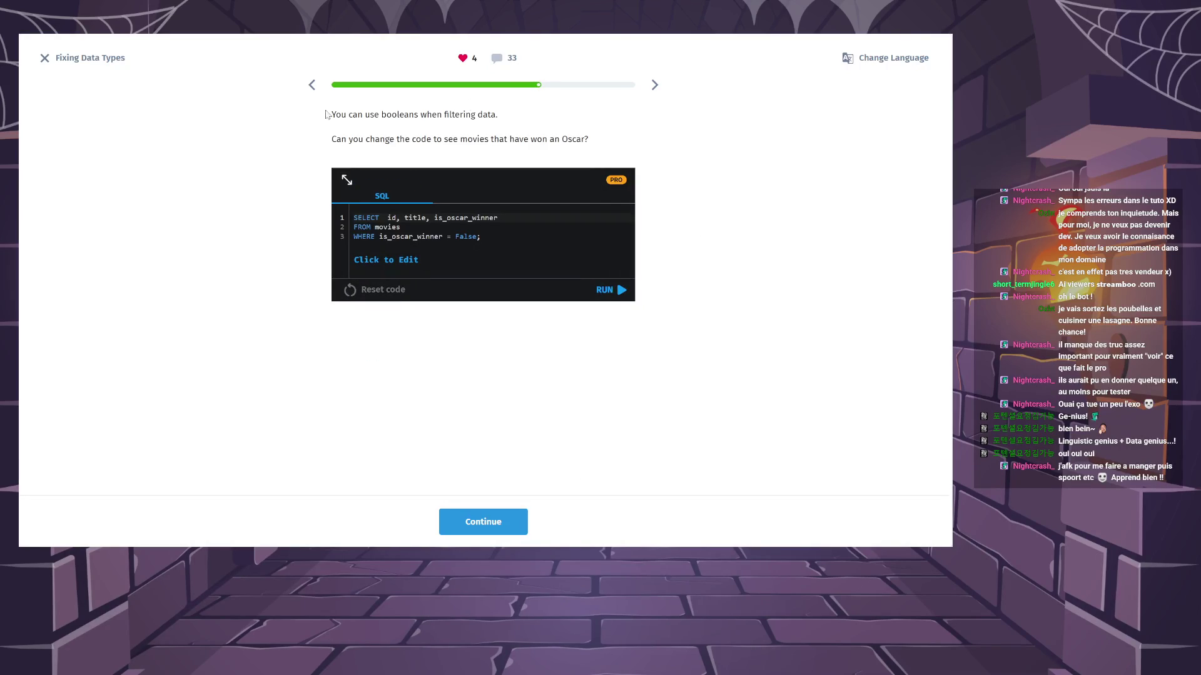
click(312, 85)
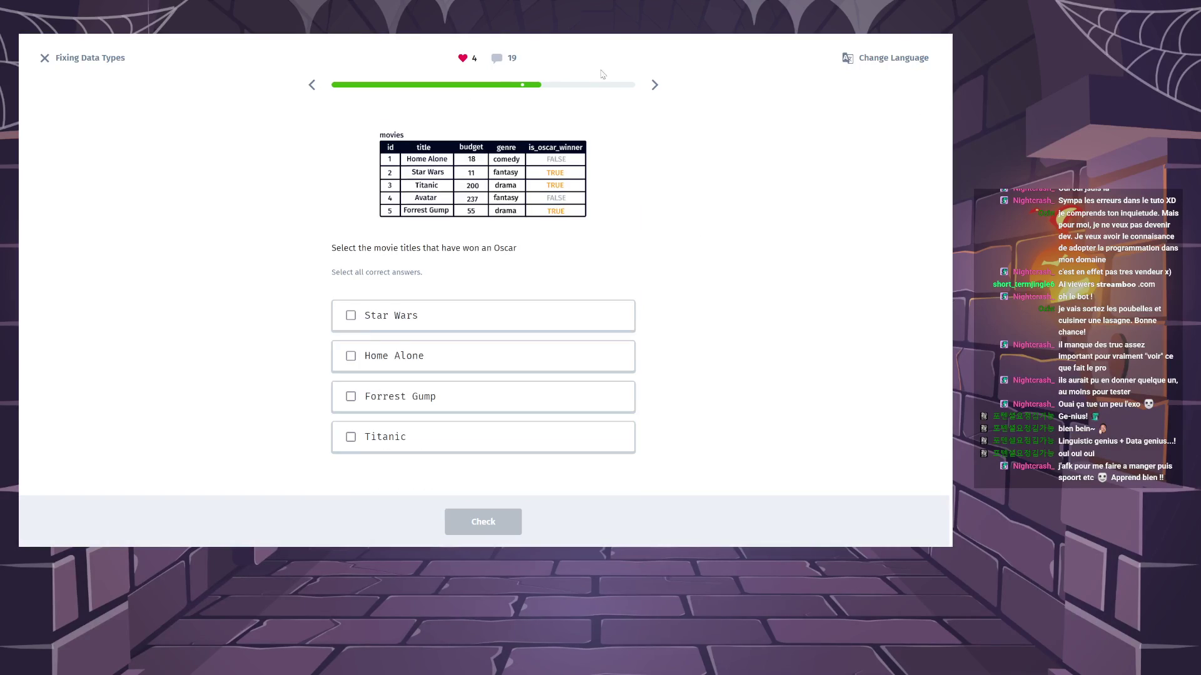
click(505, 60)
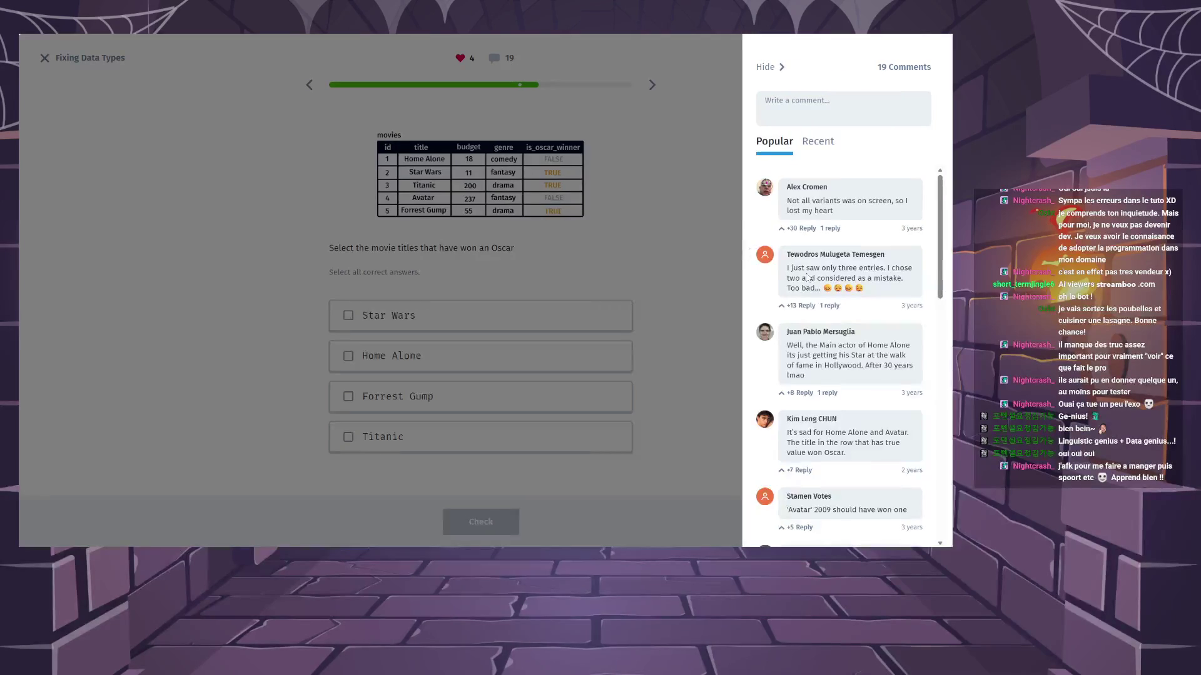
Read through the learner comments, close them, and return to the is_oscar_winner SQL exercise.
scroll(807, 273, down, 1)
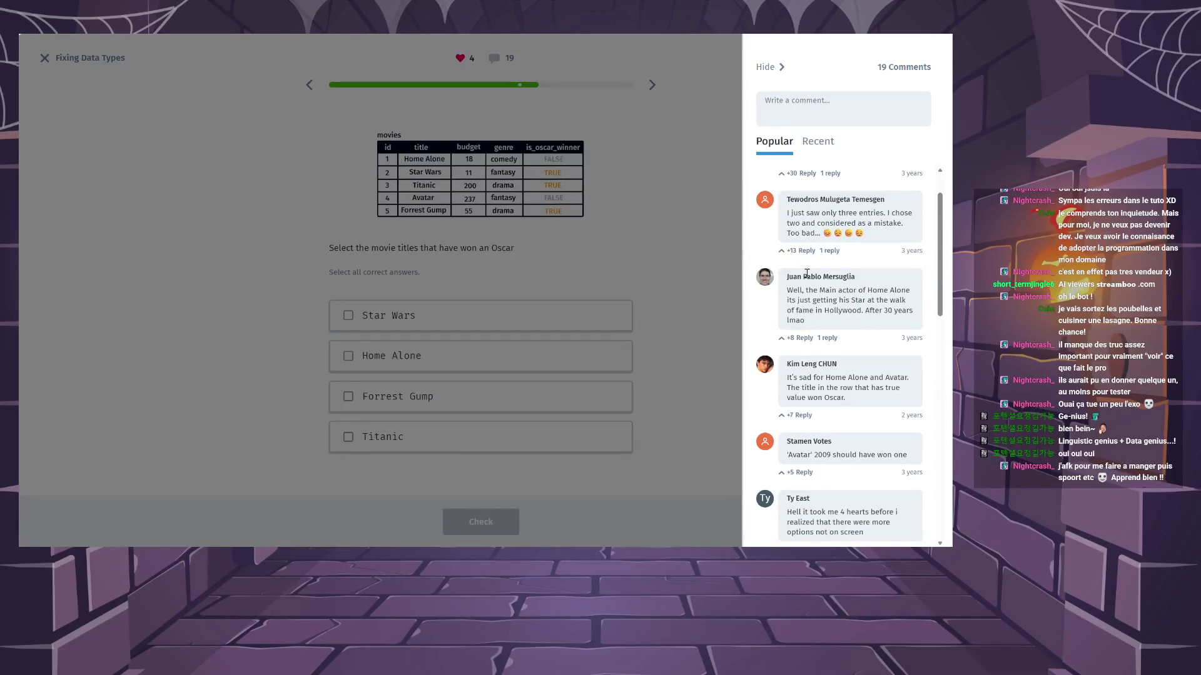
scroll(807, 273, down, 2)
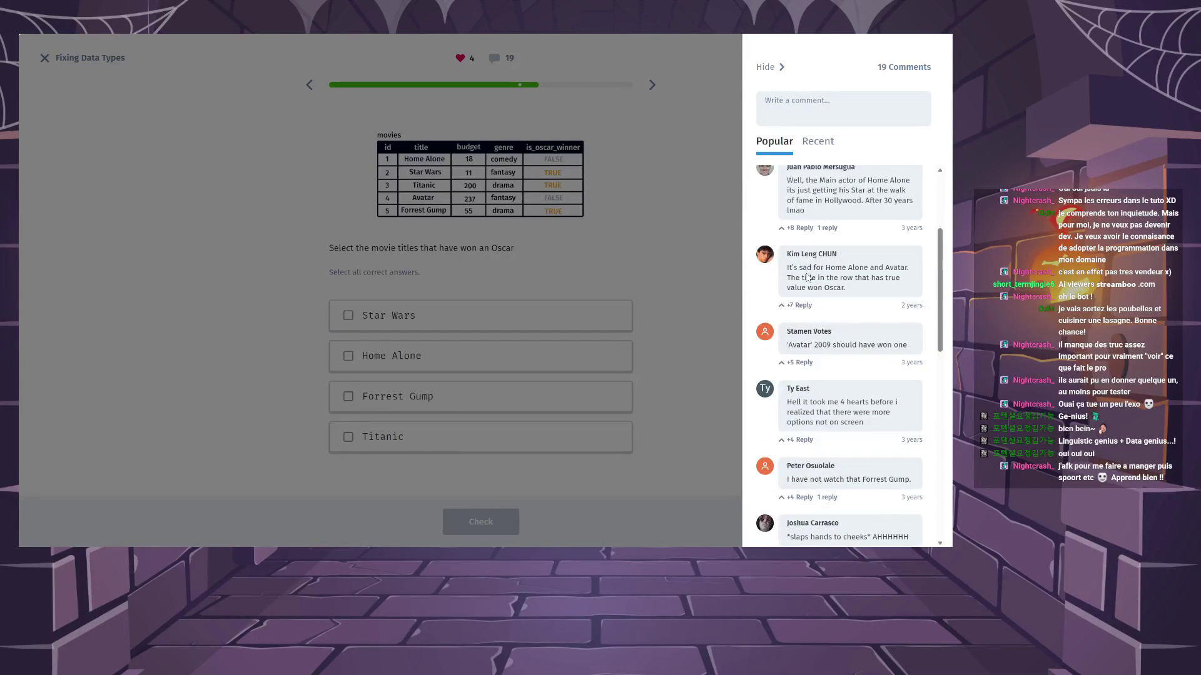
scroll(807, 278, down, 1)
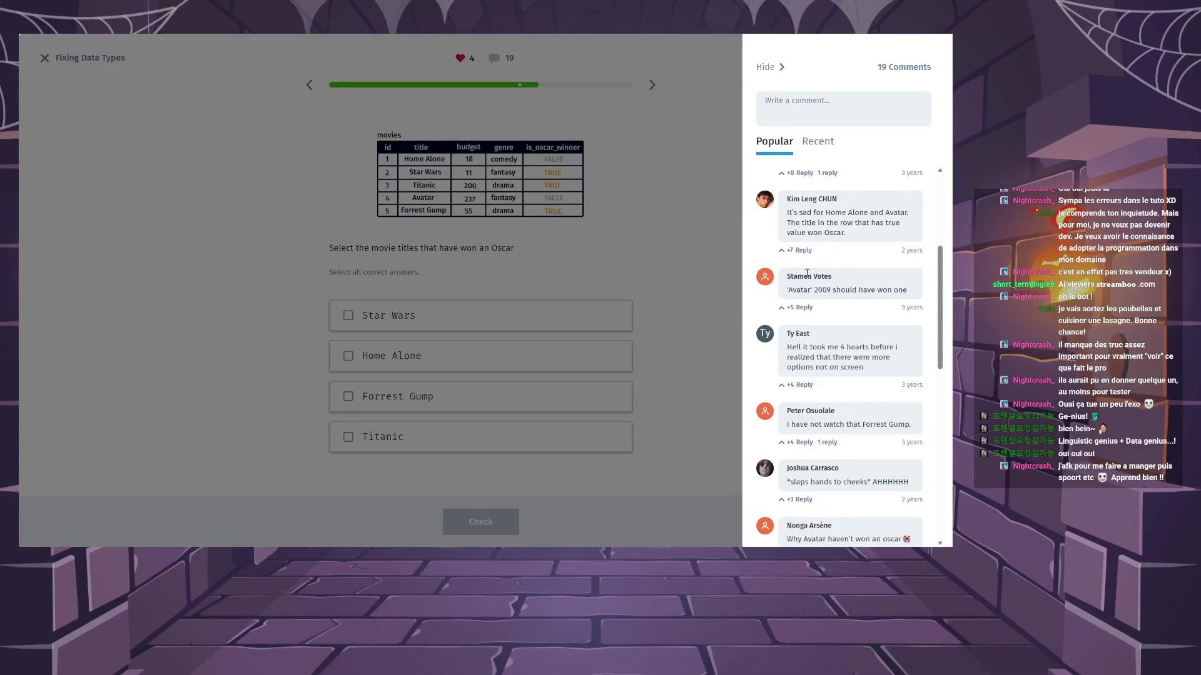
scroll(807, 275, down, 6)
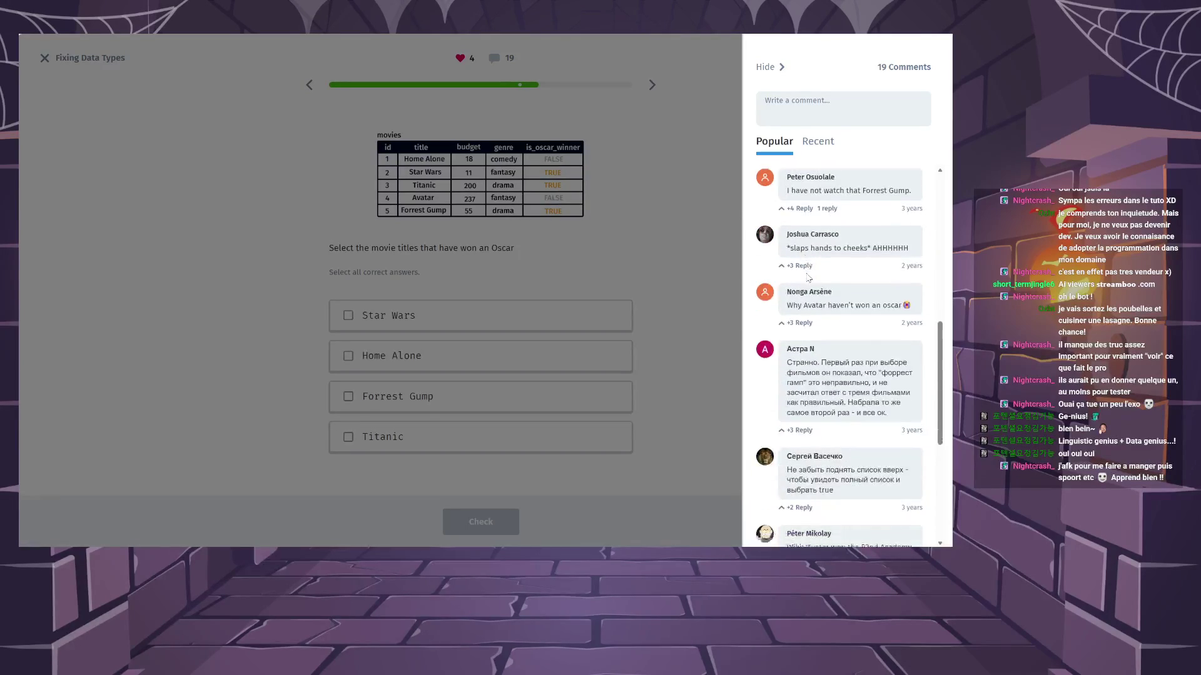
scroll(807, 278, down, 3)
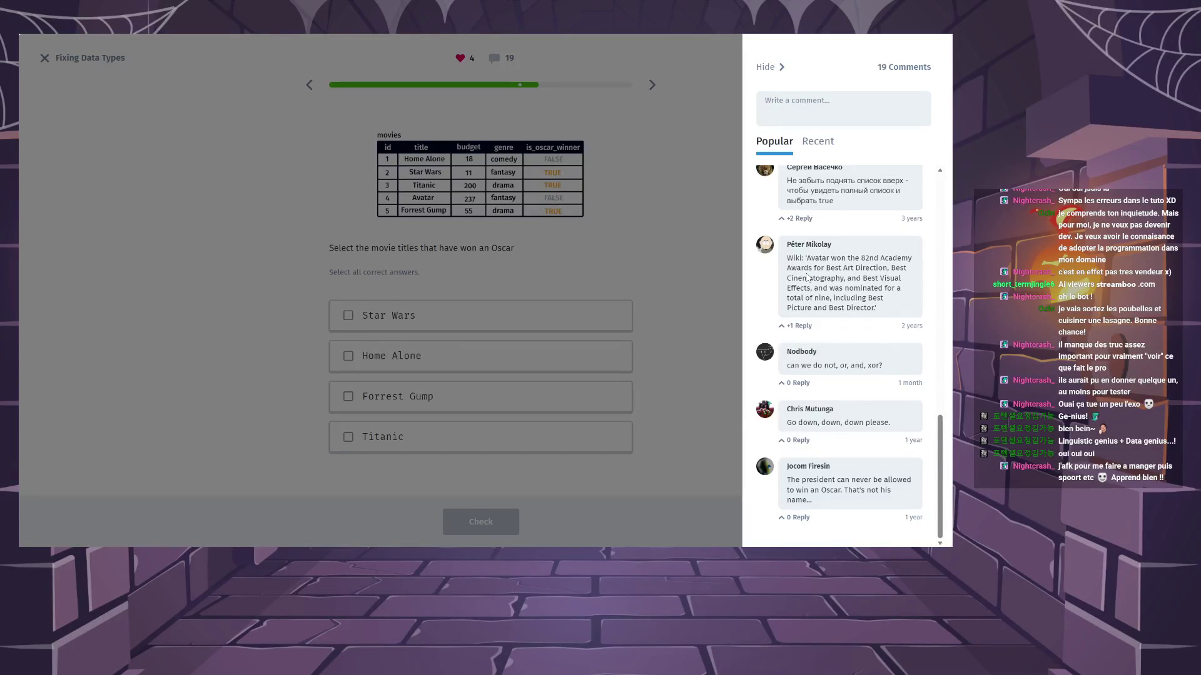
click(661, 175)
click(652, 84)
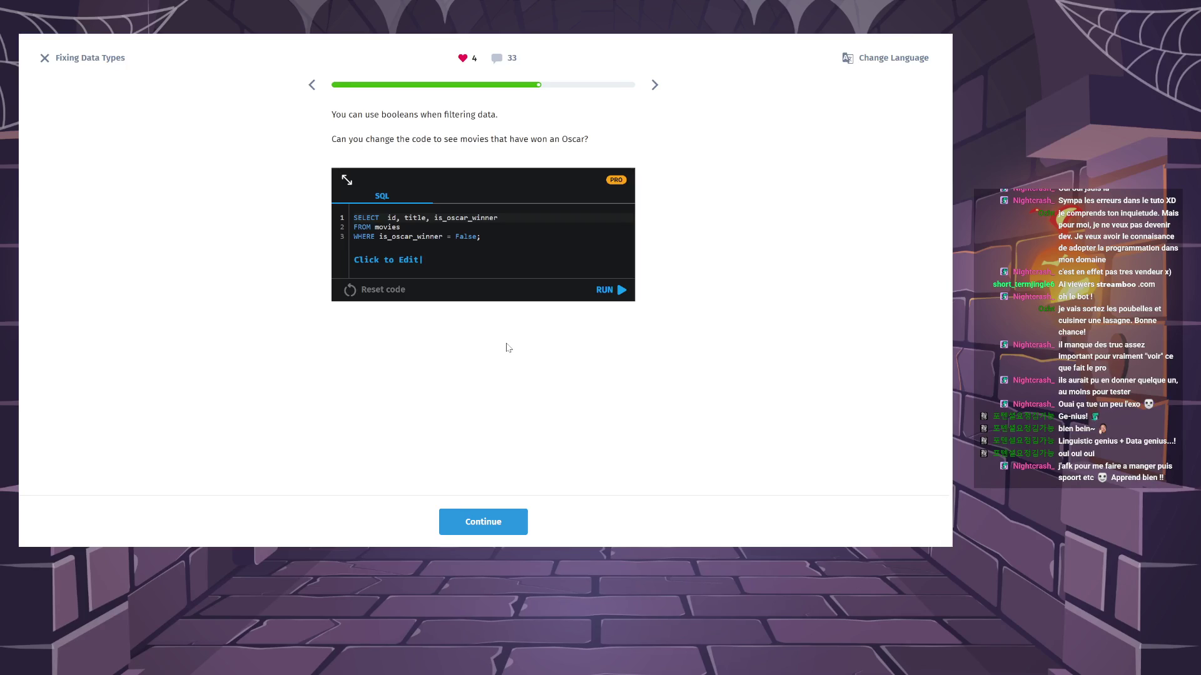
Answer the Boolean values quiz with True and False and move on to the comparison slide.
click(499, 514)
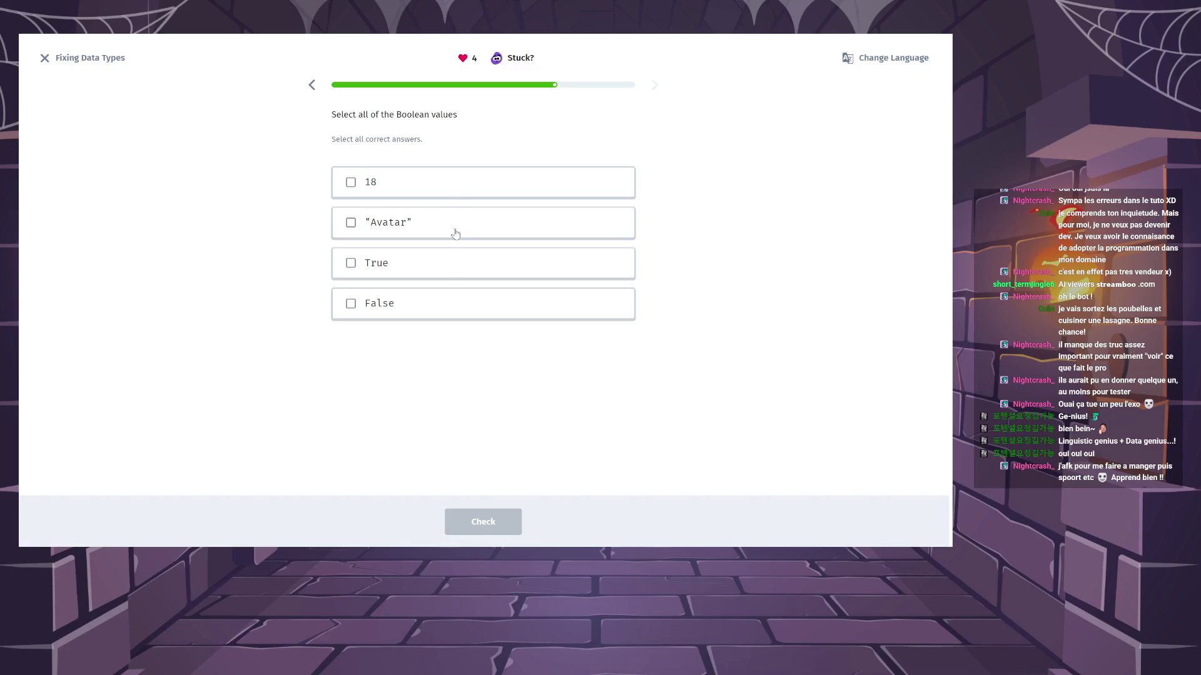
click(450, 275)
click(456, 303)
click(480, 521)
click(471, 530)
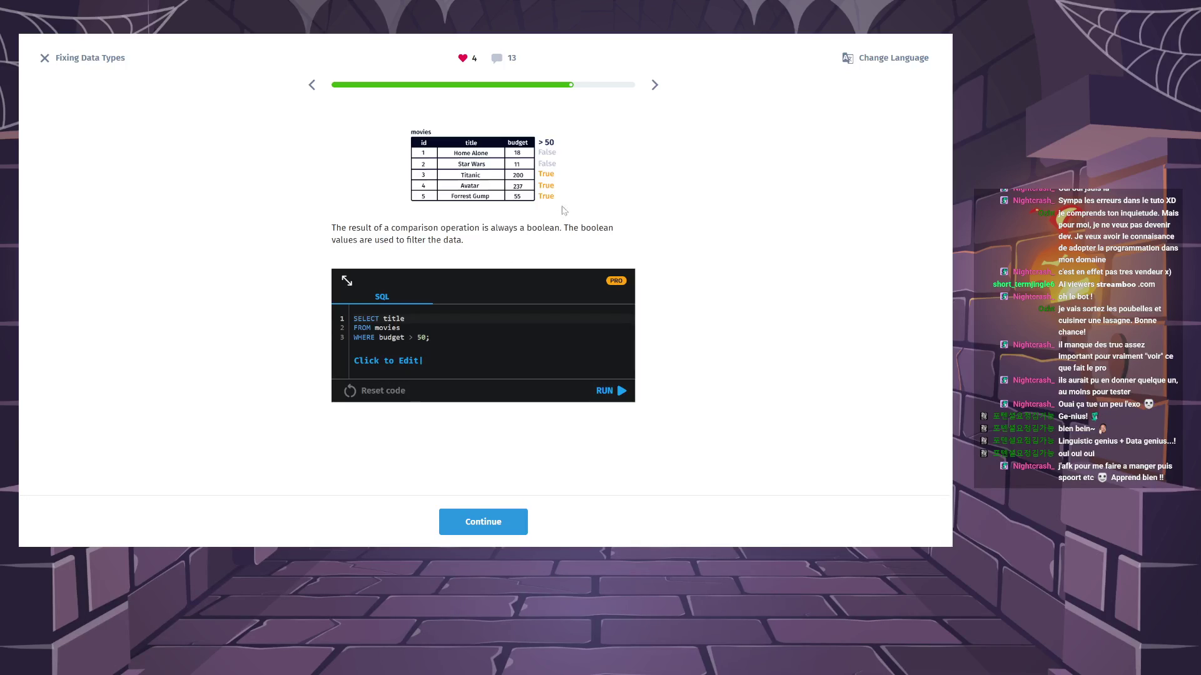
Select movie ids 3, 4 and 5 as meeting WHERE budget > 50, and submit.
click(483, 529)
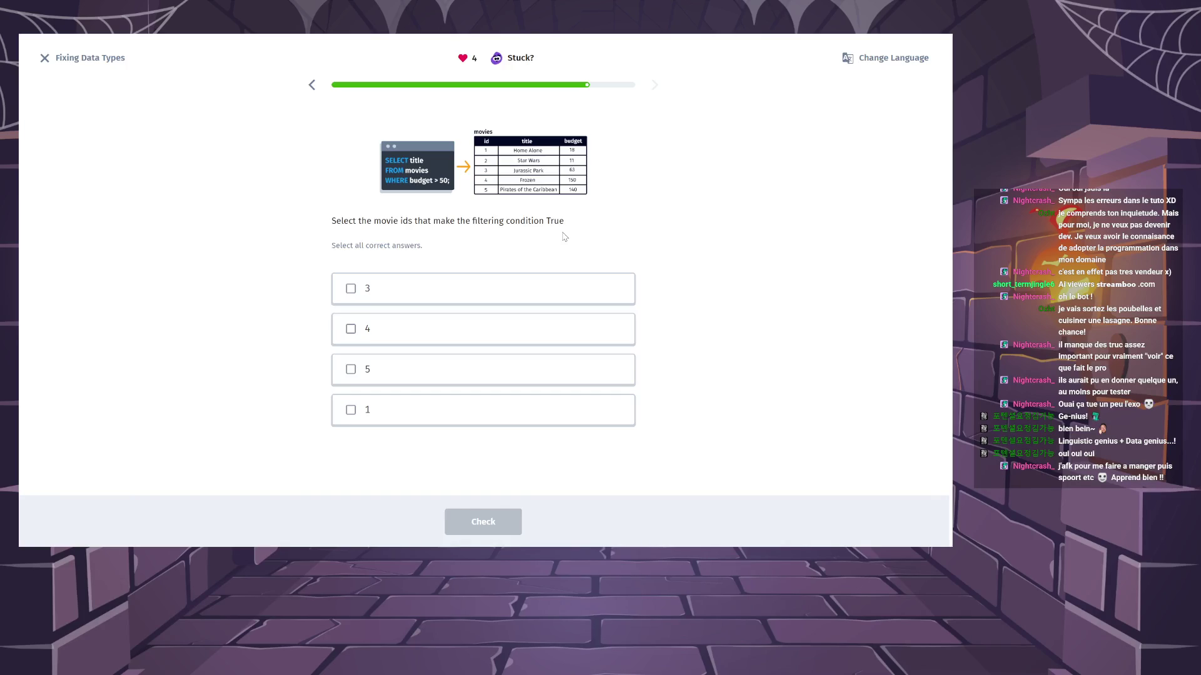
click(432, 285)
click(430, 334)
click(428, 375)
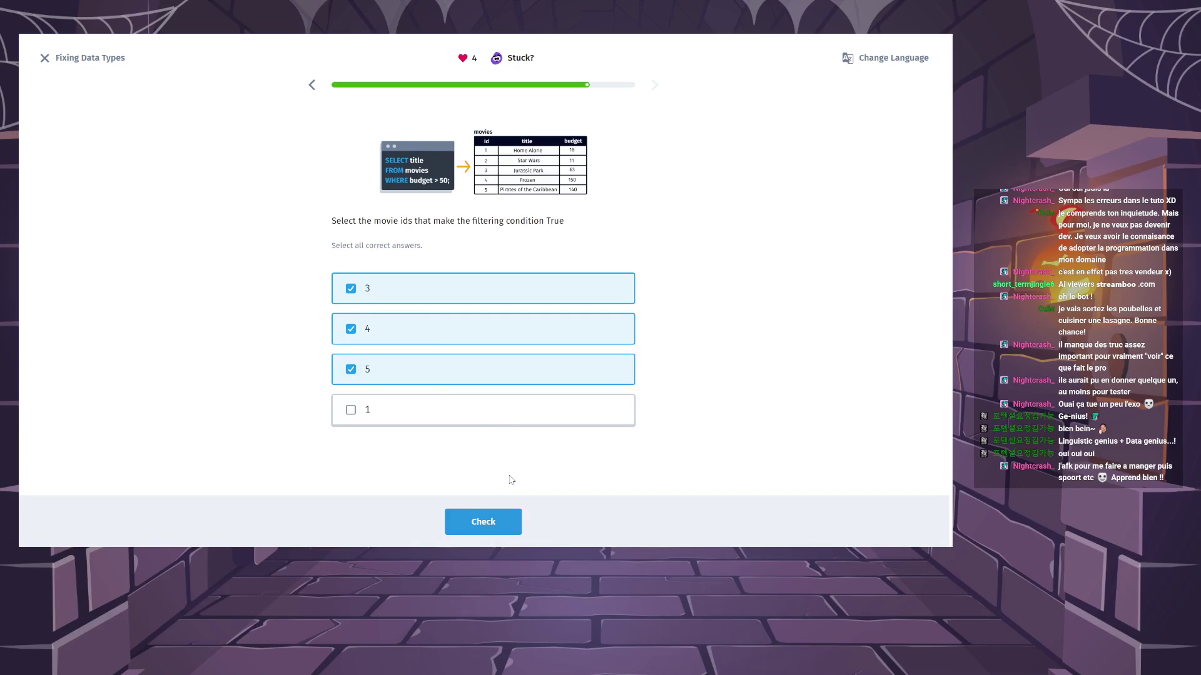
click(508, 520)
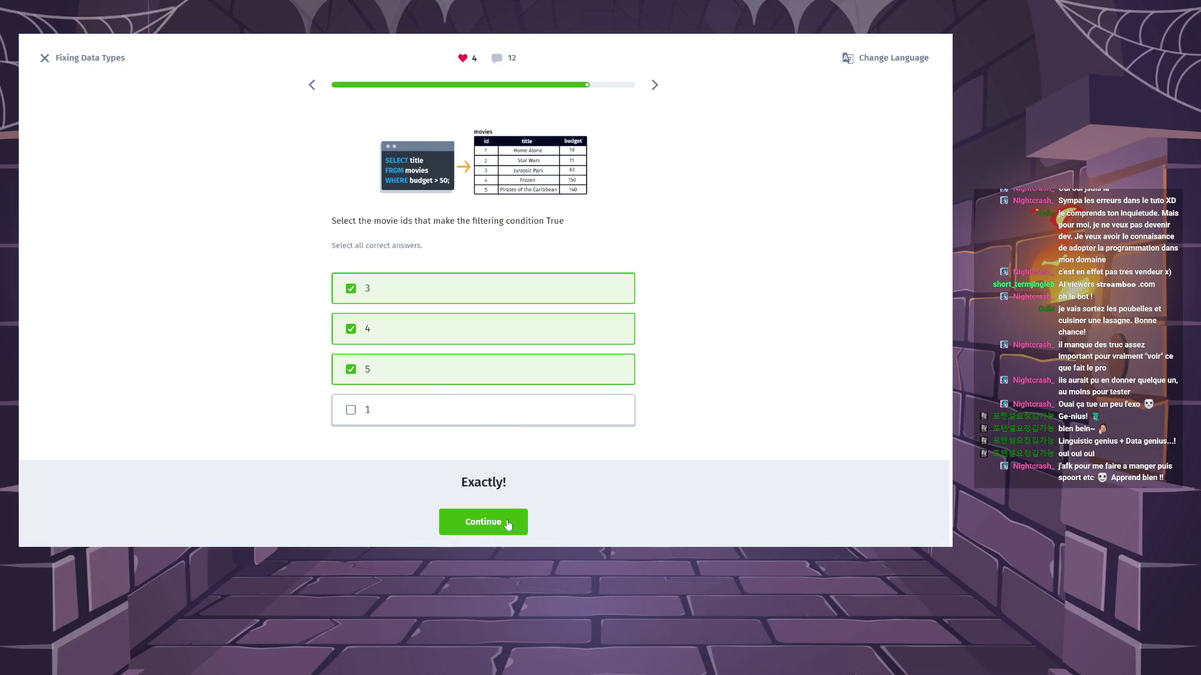
click(510, 520)
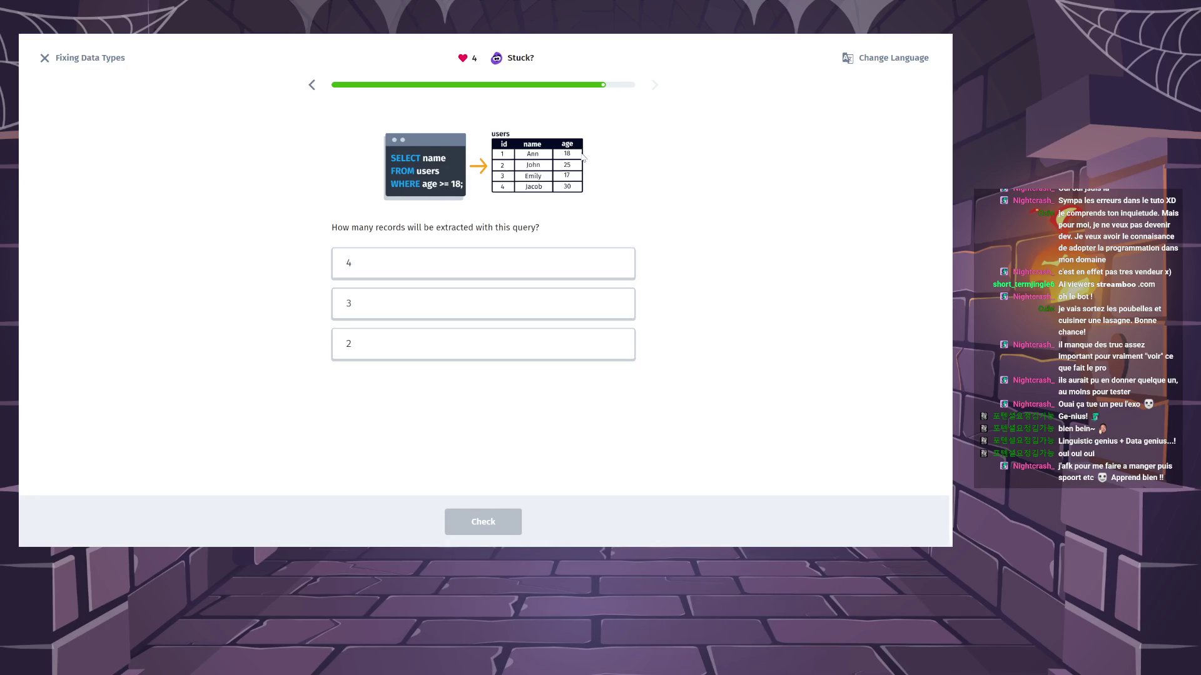
Answer 3 for the record count, then continue past the Lesson Takeaways summary.
click(492, 311)
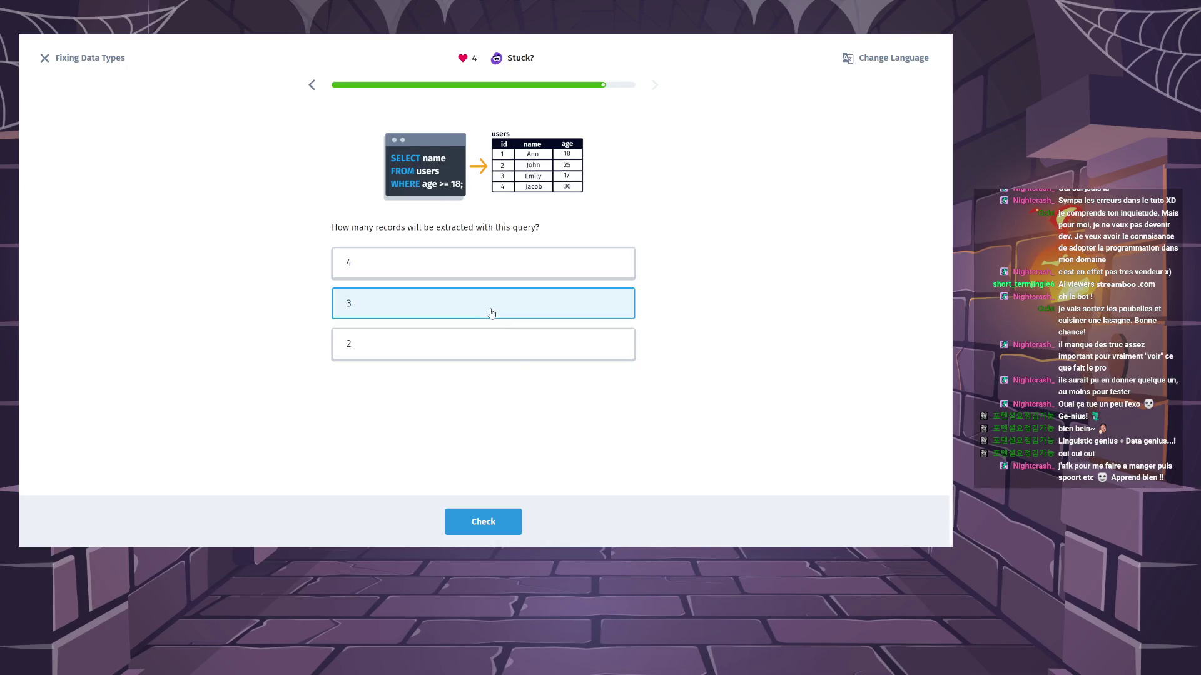
click(490, 537)
click(490, 536)
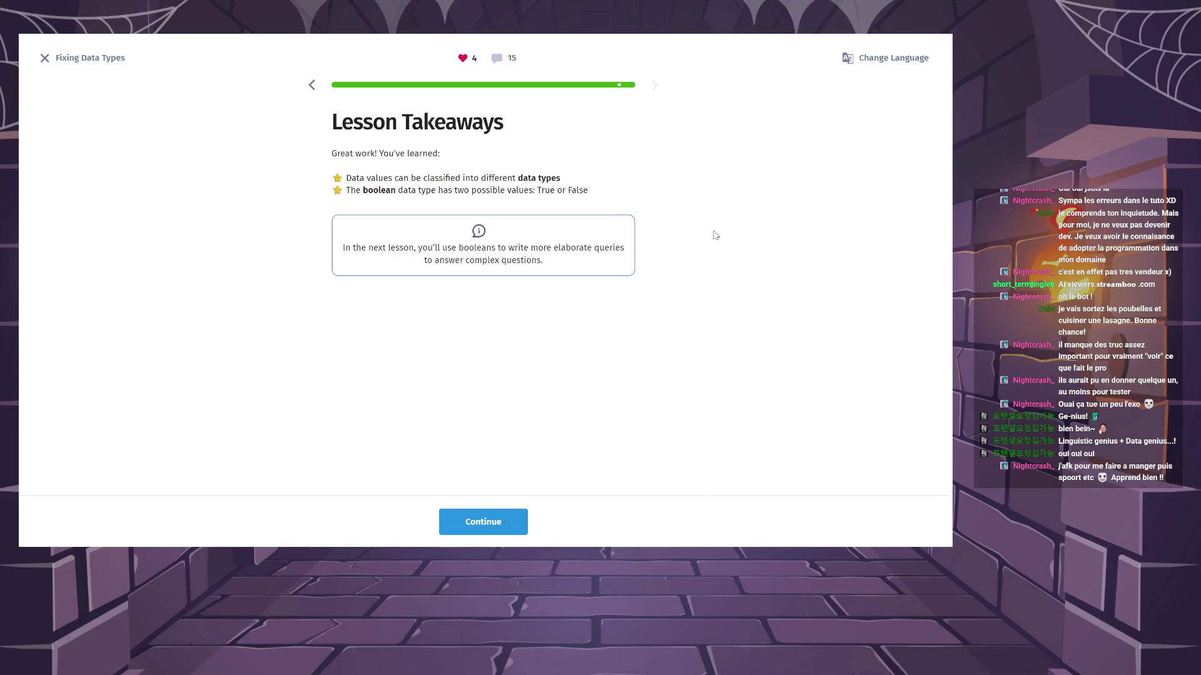
click(518, 524)
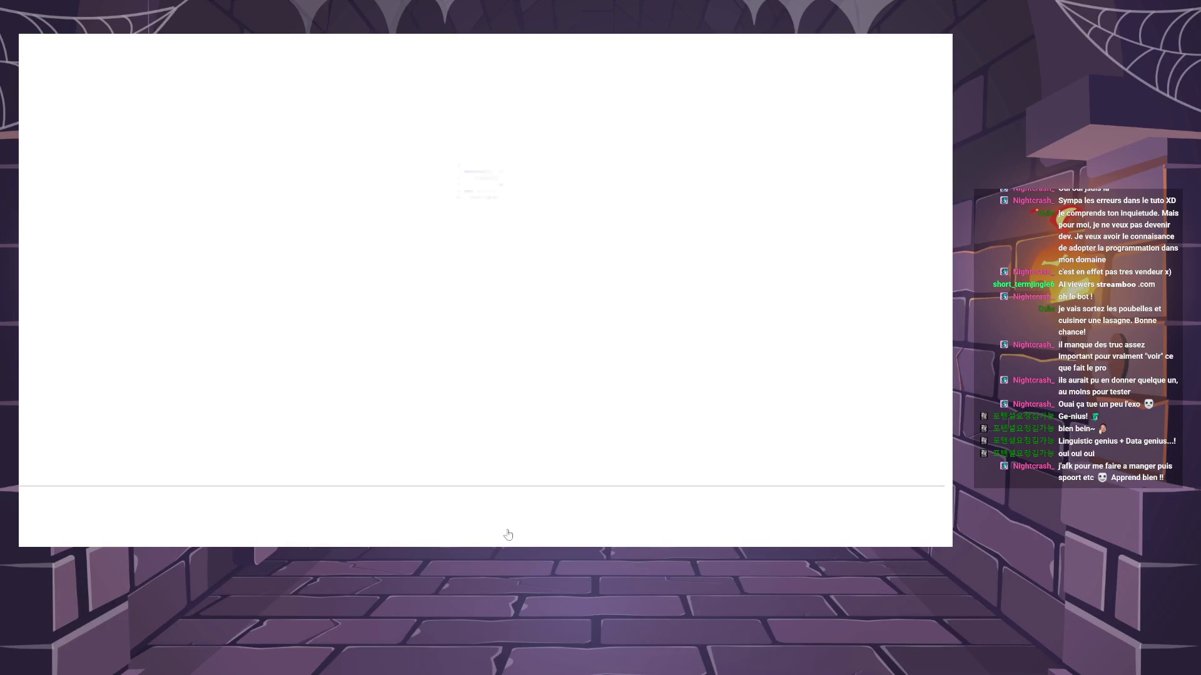
Leave the completion screen, close the Get Premium offer, and launch Making Sense of Data.
click(521, 518)
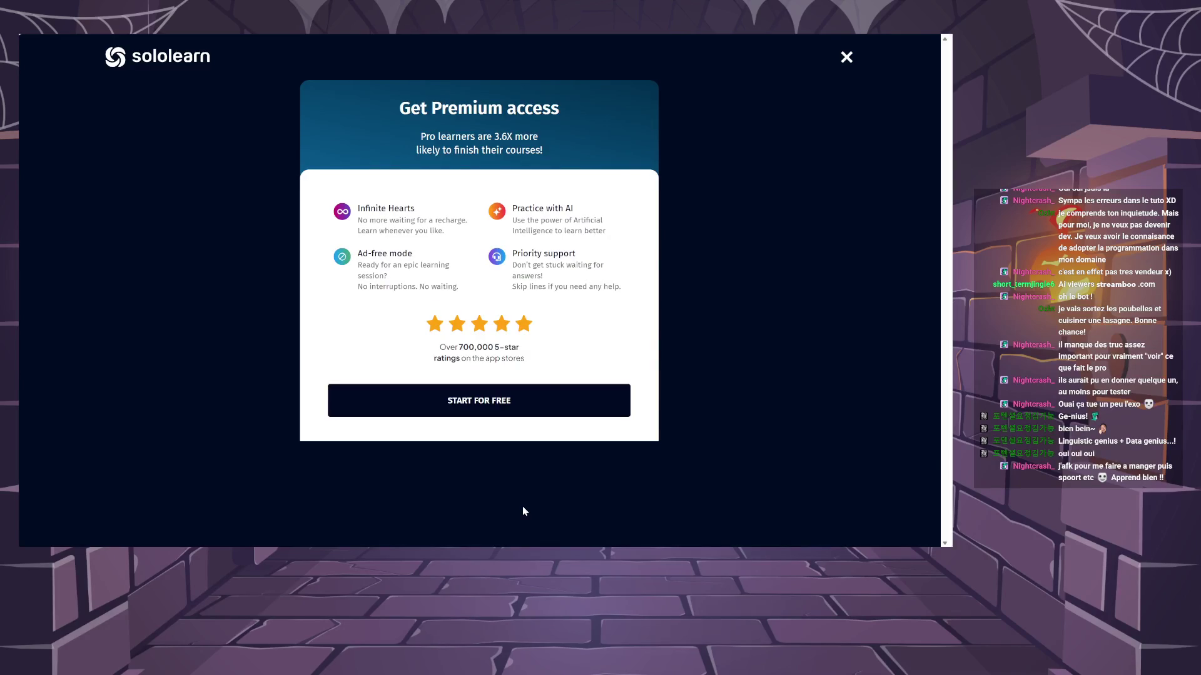
click(847, 57)
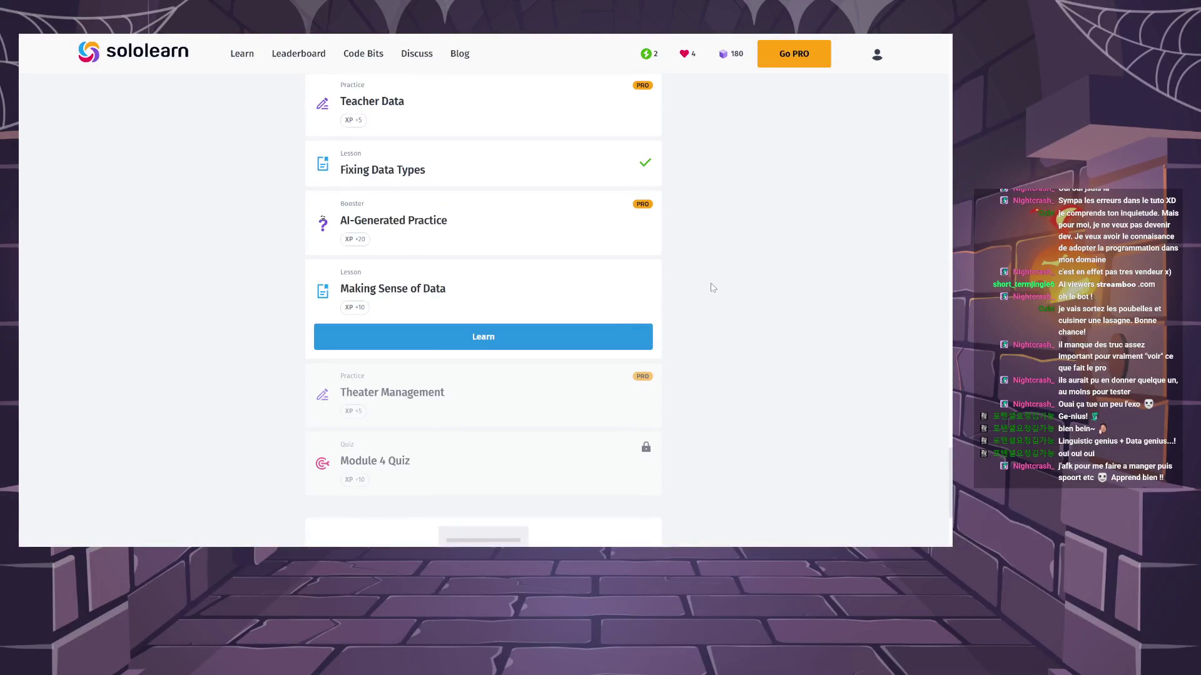
click(624, 334)
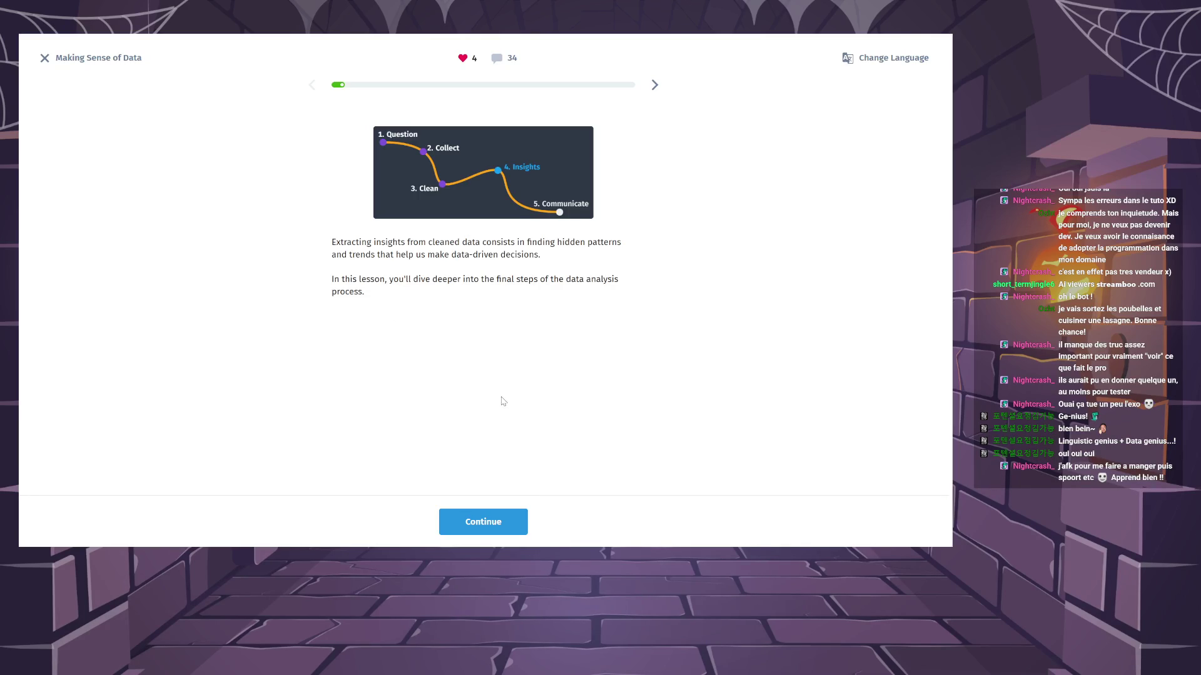
Advance from the lesson intro to the June sales table and query.
click(523, 524)
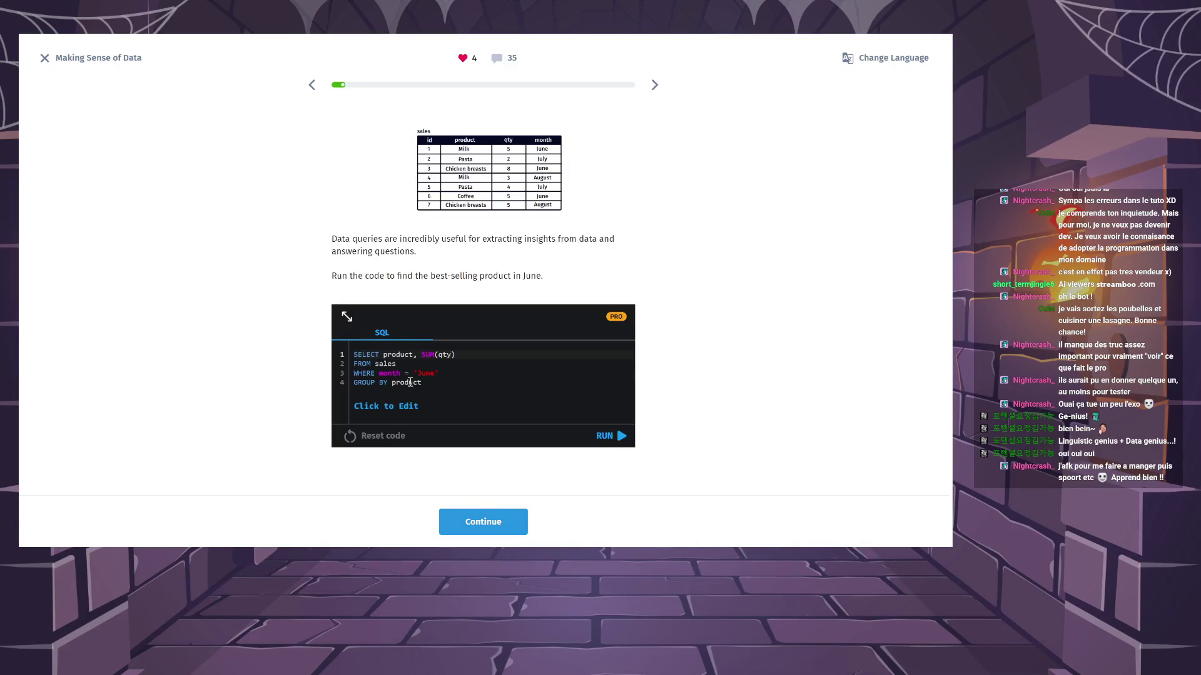
Read the slide's discussion comments, highlighting the explanation in the first comment.
click(495, 60)
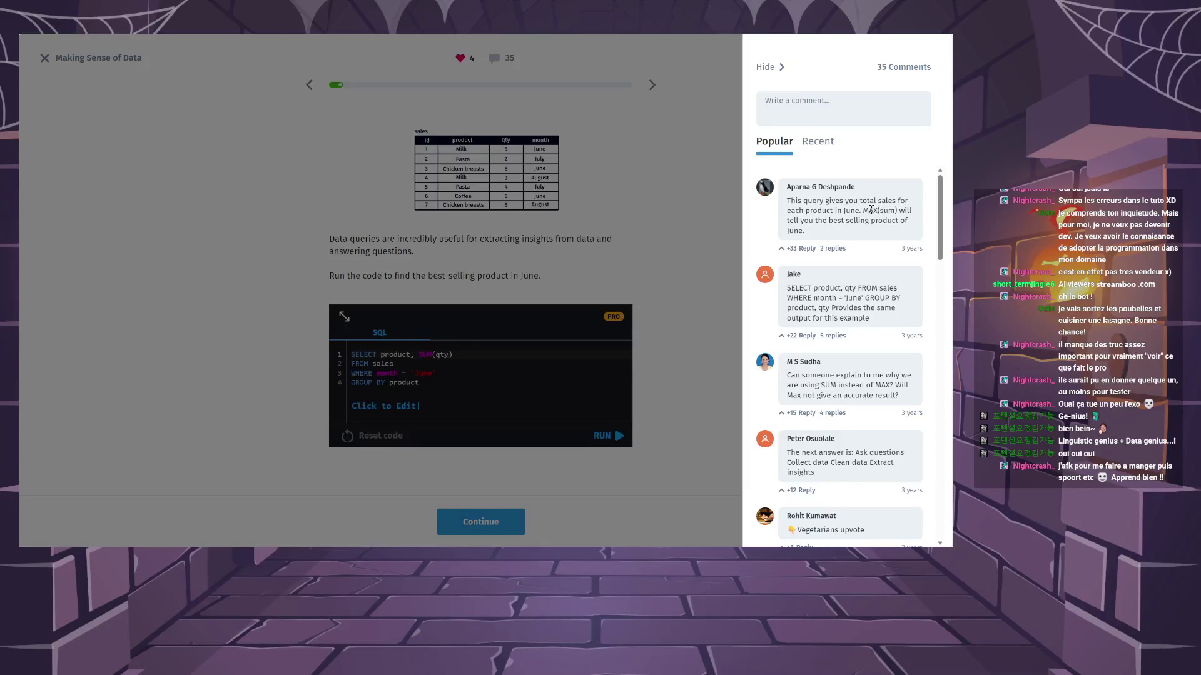
drag(868, 211, 883, 232)
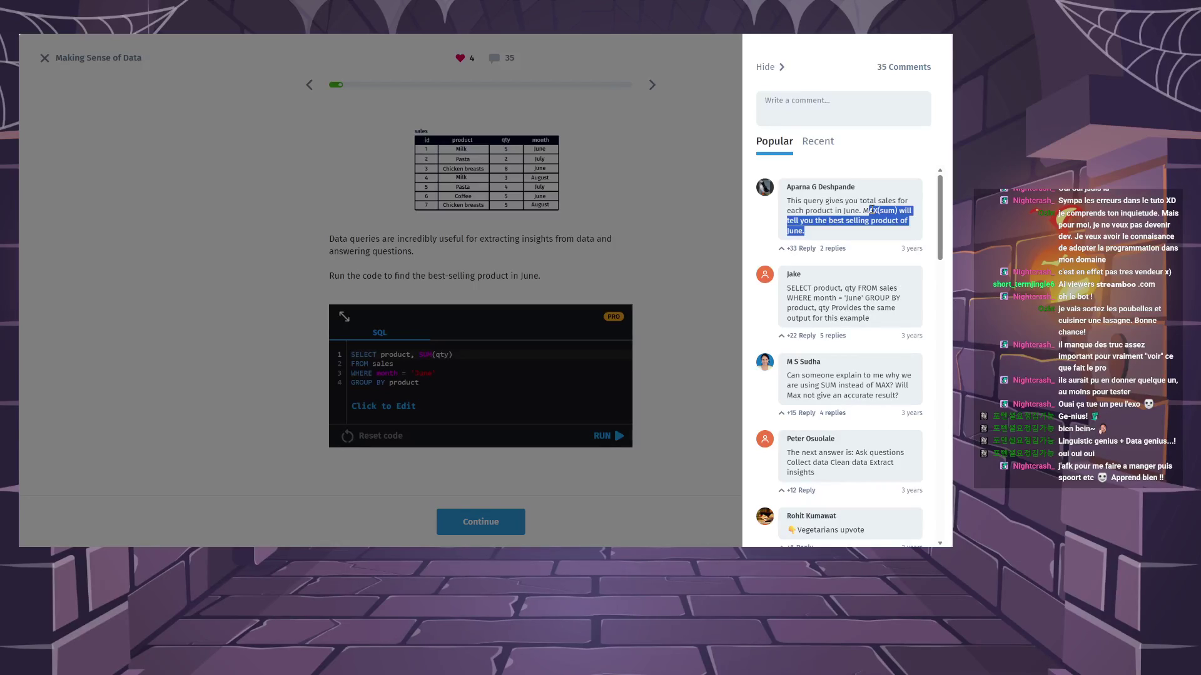
click(663, 183)
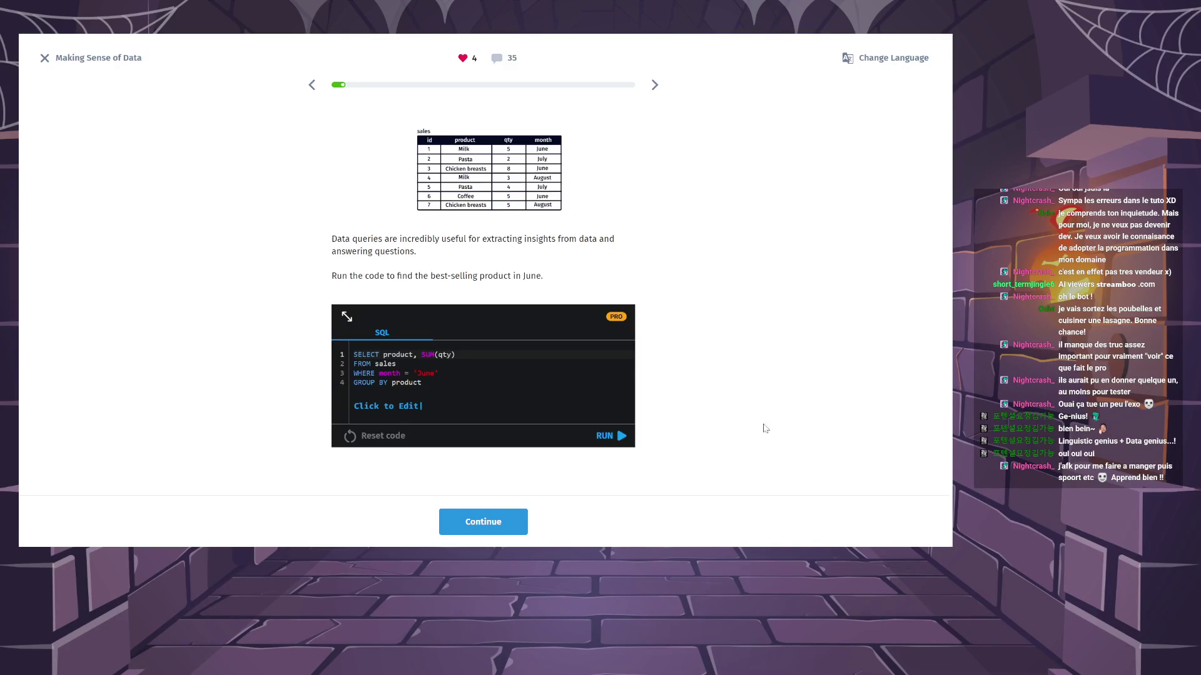
Submit the step order Clean data, Ask question, Extract insights, Collect data, then view its comments.
click(499, 521)
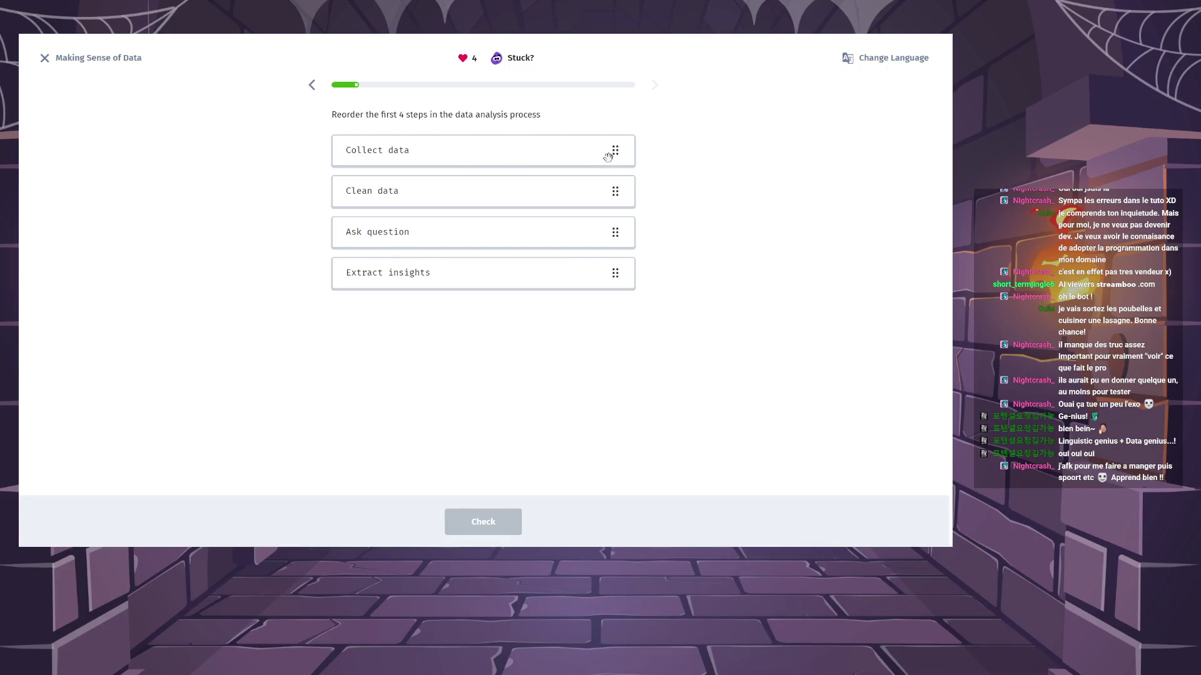
mouse_move(613, 151)
mouse_down()
mouse_move(602, 316)
mouse_move(608, 295)
mouse_up()
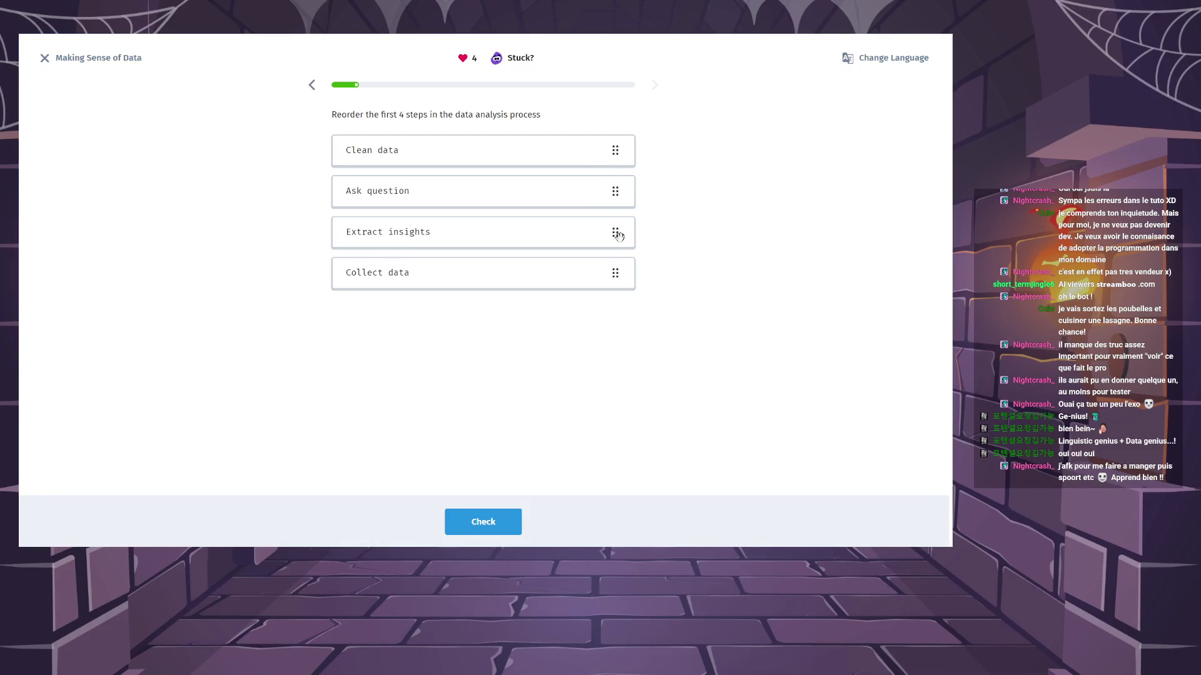
drag(613, 191, 611, 146)
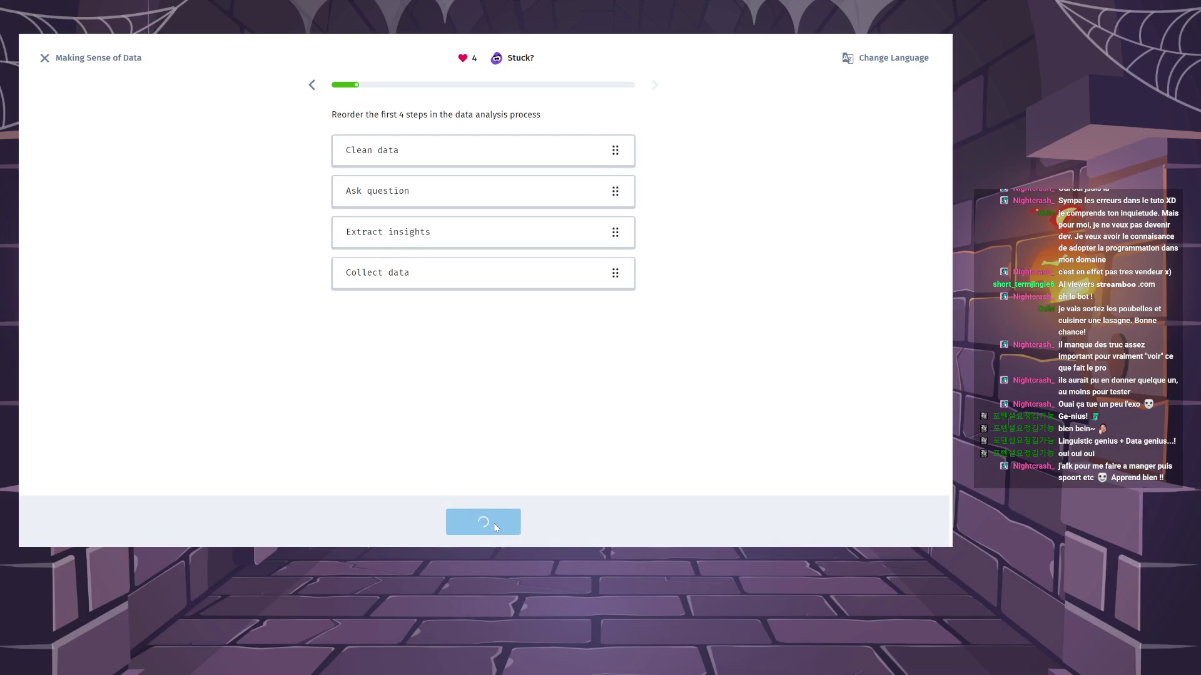
click(494, 526)
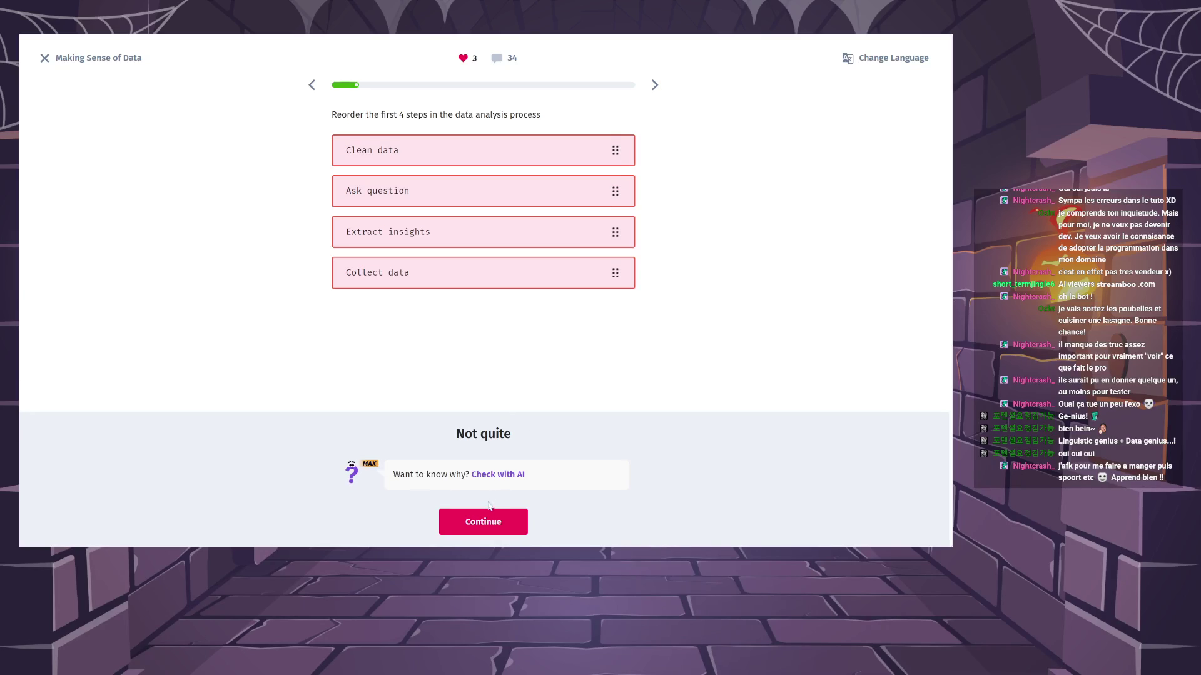
click(501, 59)
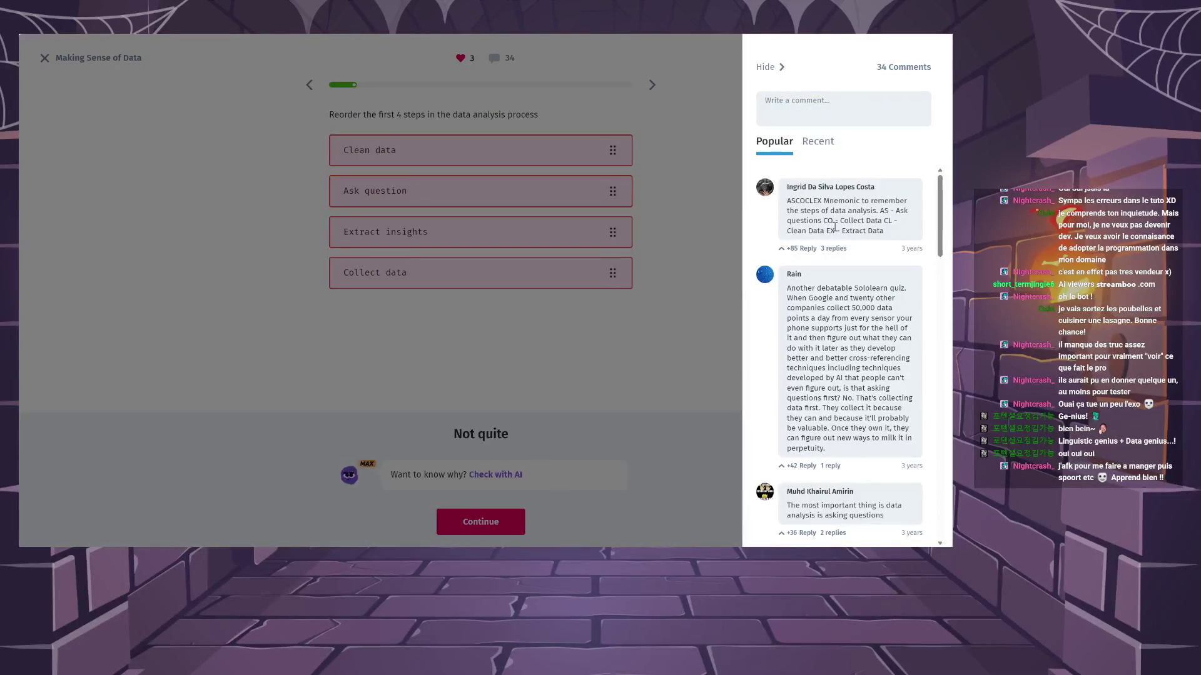
click(611, 195)
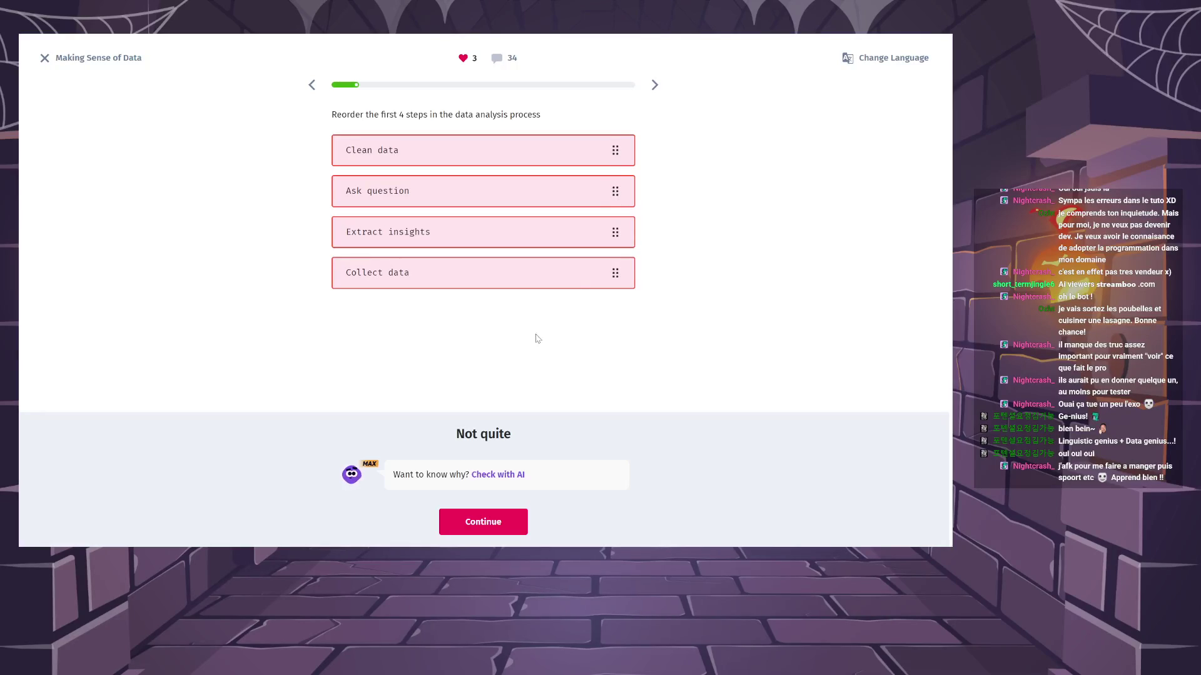
click(500, 60)
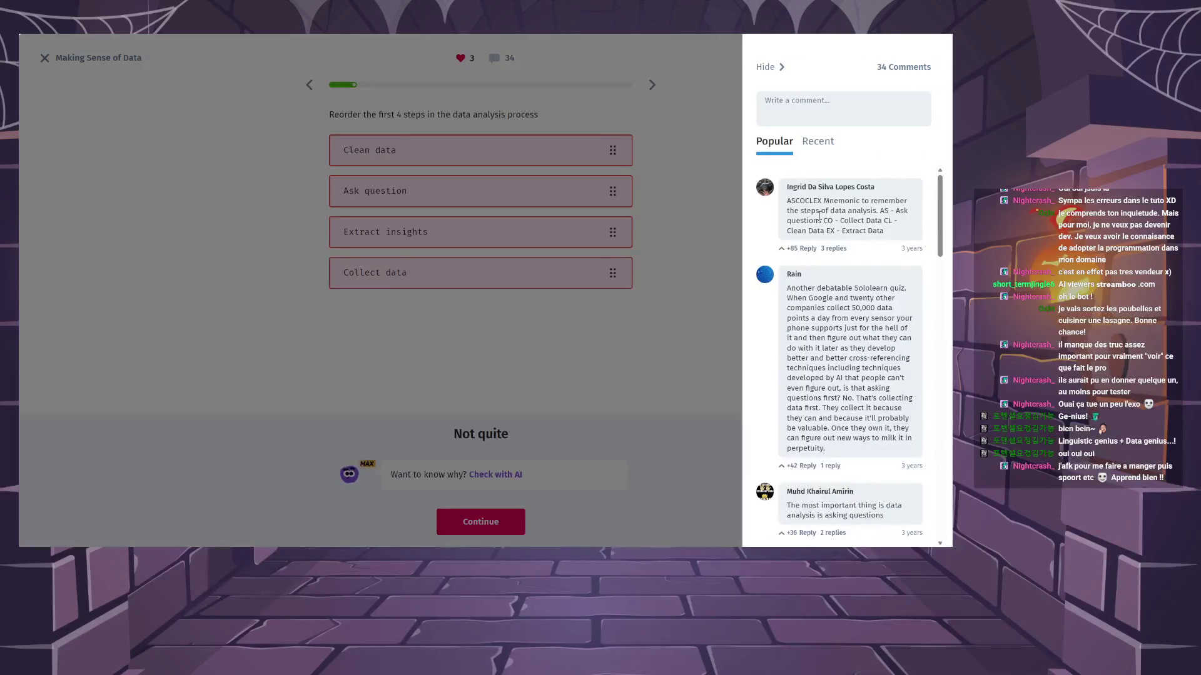
scroll(799, 214, down, 1)
scroll(799, 214, up, 1)
scroll(900, 352, down, 3)
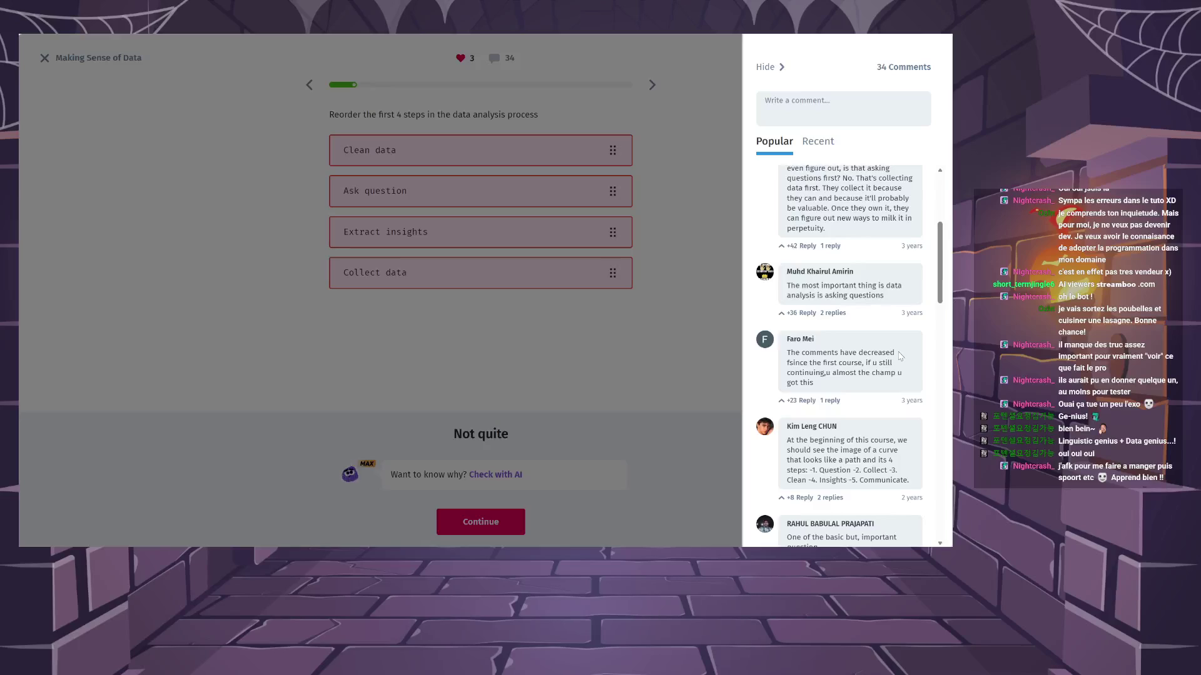
scroll(900, 357, down, 1)
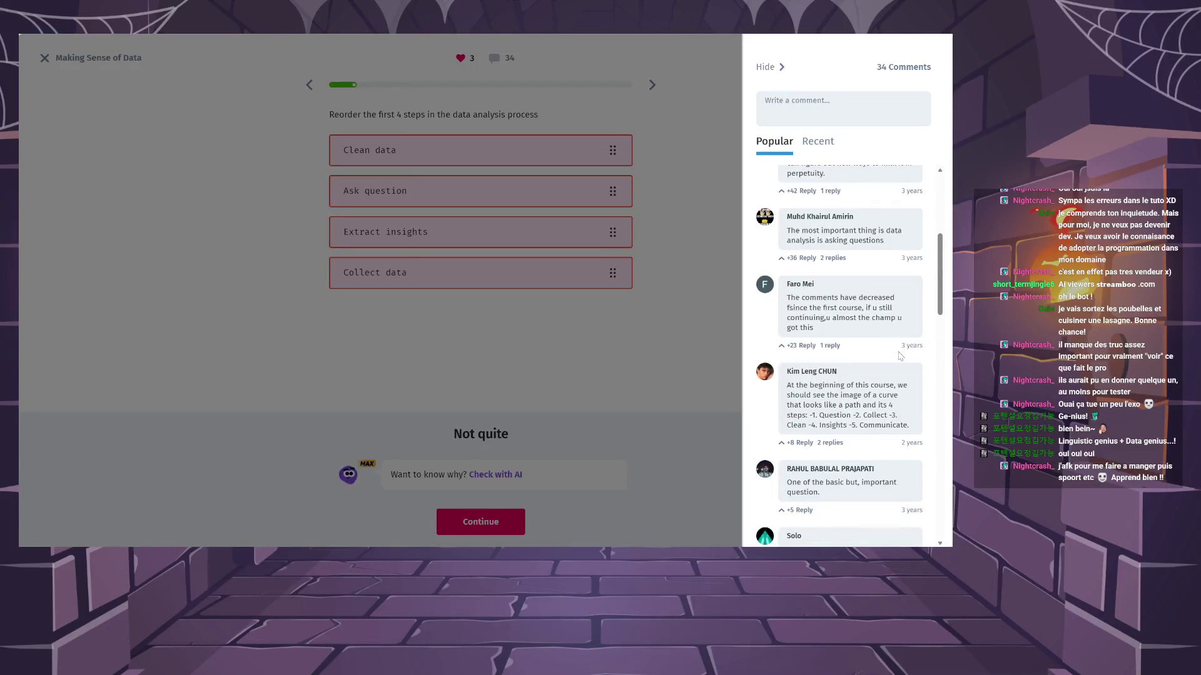
scroll(900, 355, down, 2)
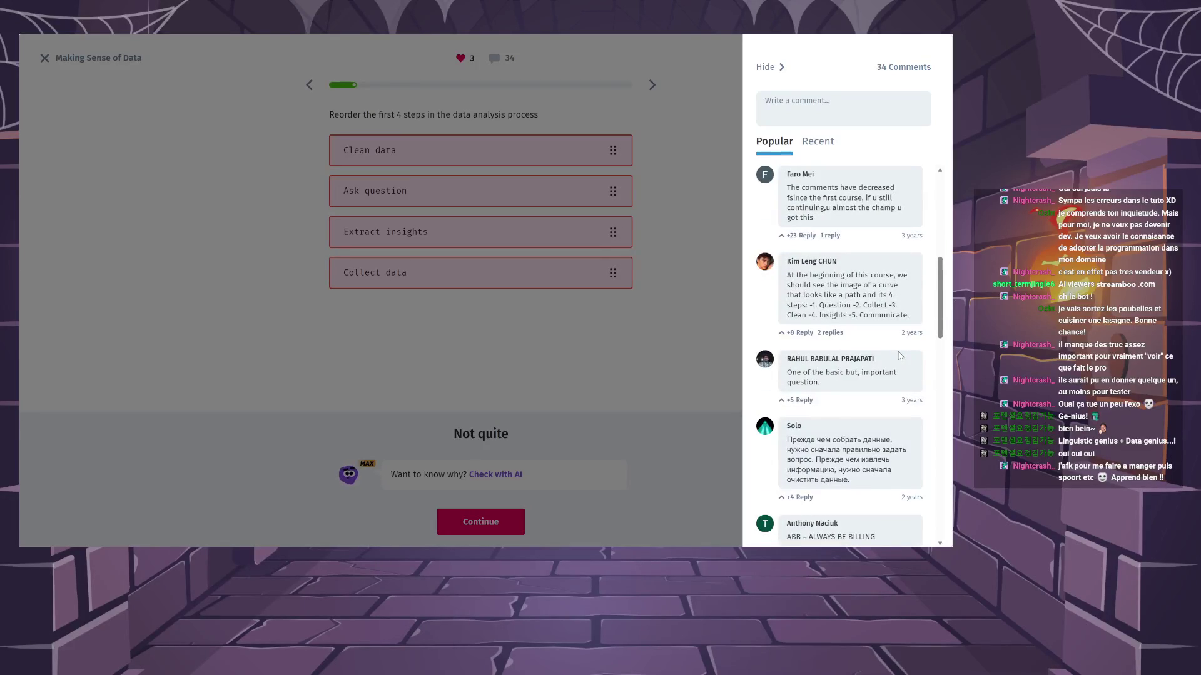
scroll(900, 356, down, 3)
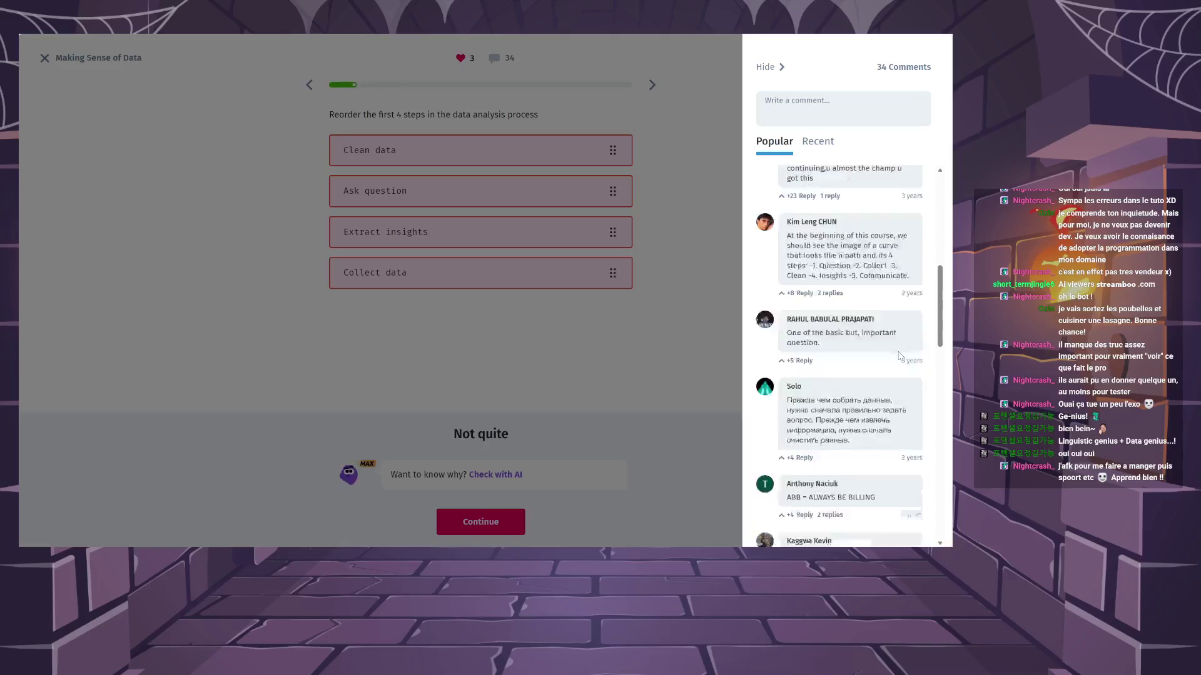
scroll(777, 339, down, 5)
click(686, 345)
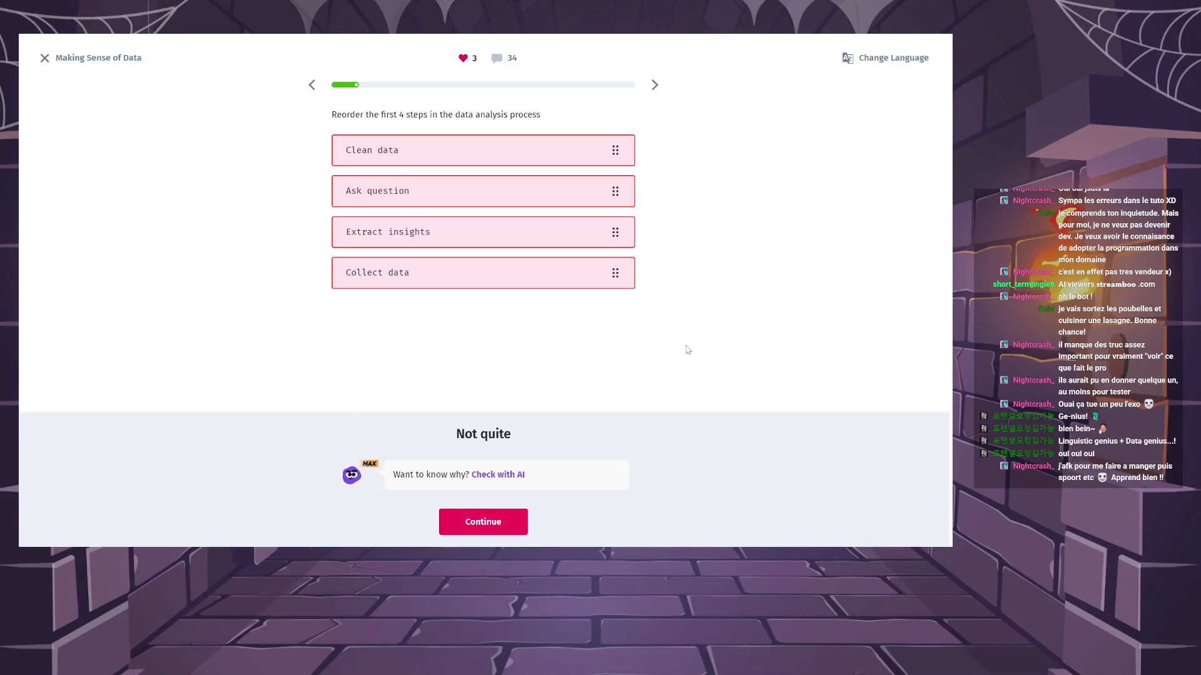
click(459, 532)
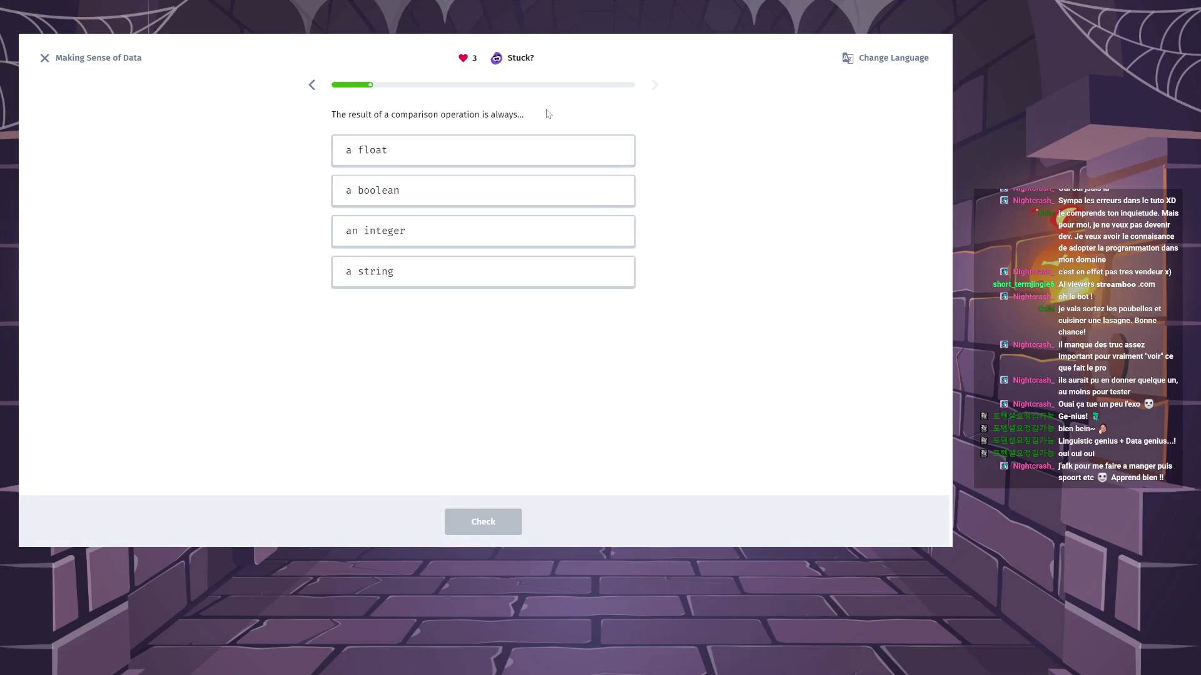
Answer that a comparison produces a boolean, then continue to the next question.
click(501, 190)
click(502, 528)
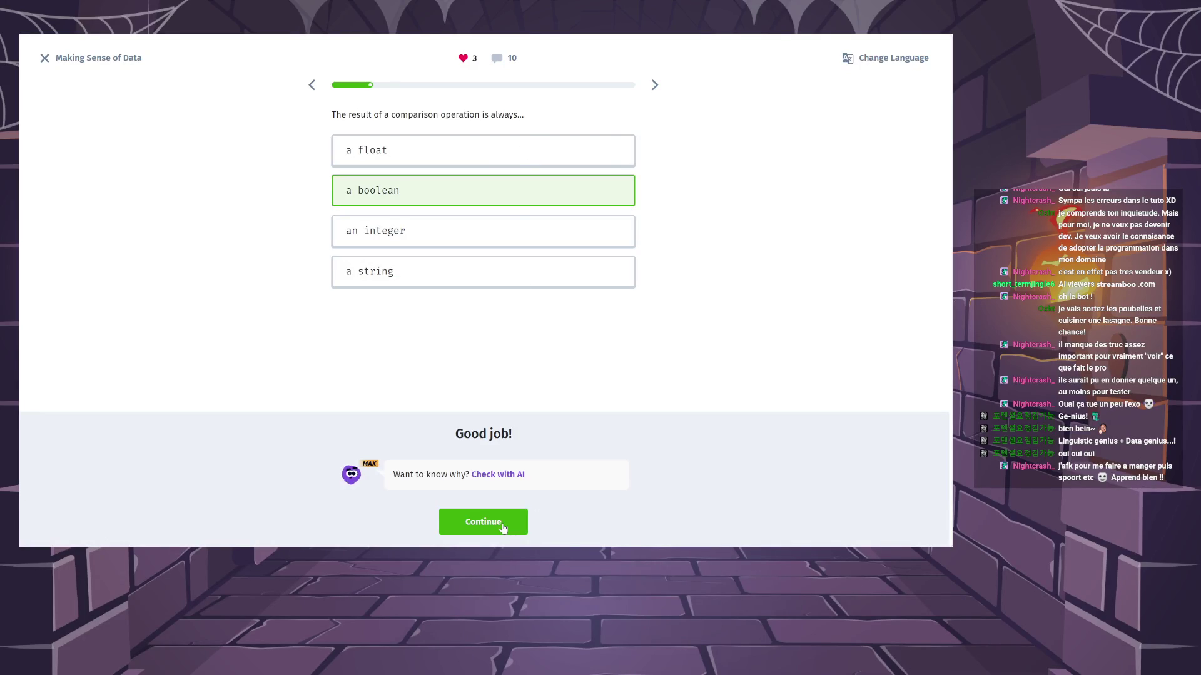
click(502, 527)
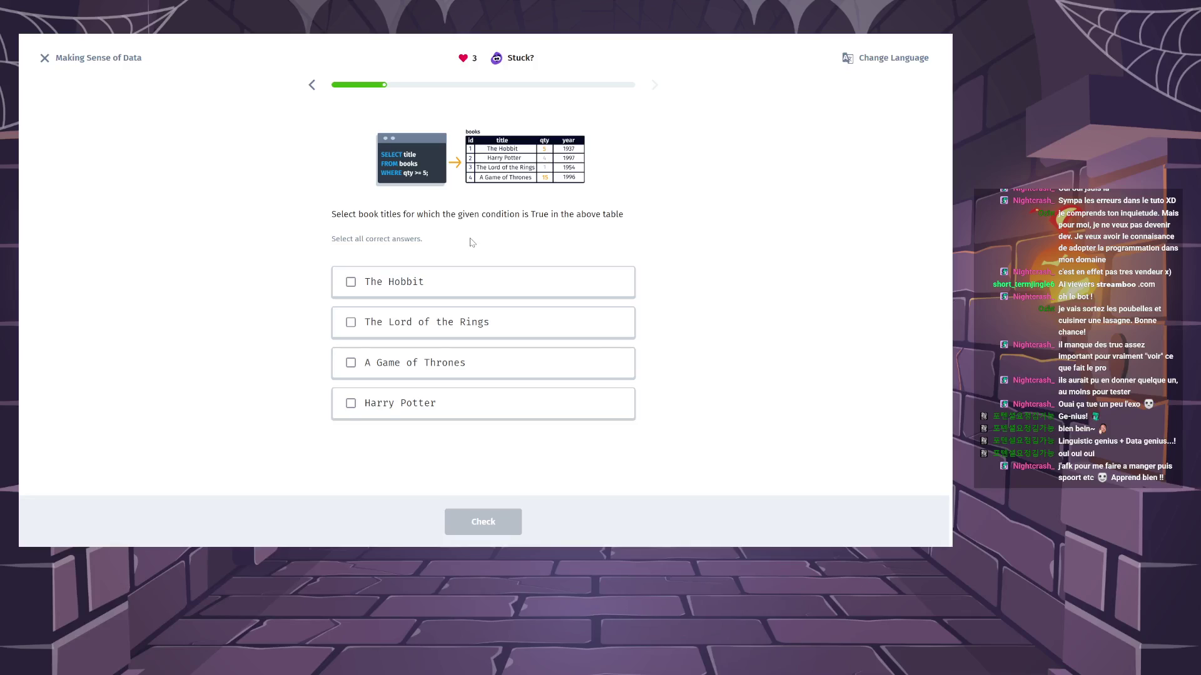
Select The Hobbit and A Game of Thrones as the matching titles, then continue.
click(464, 286)
click(466, 373)
click(503, 525)
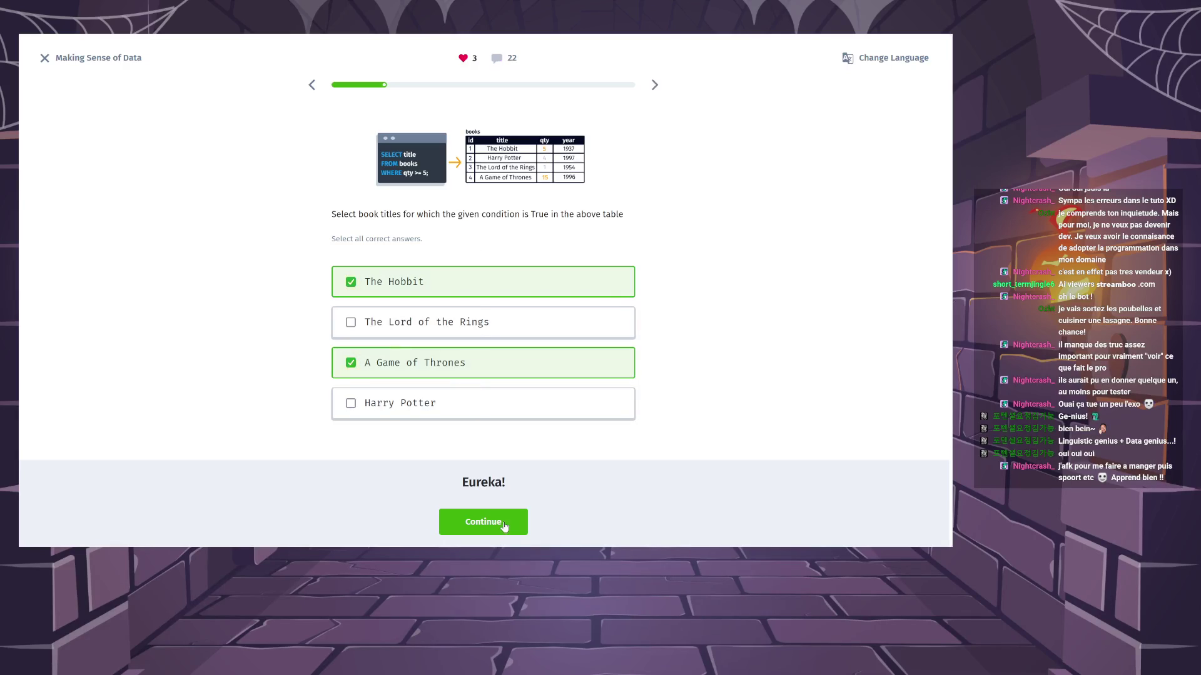
click(504, 523)
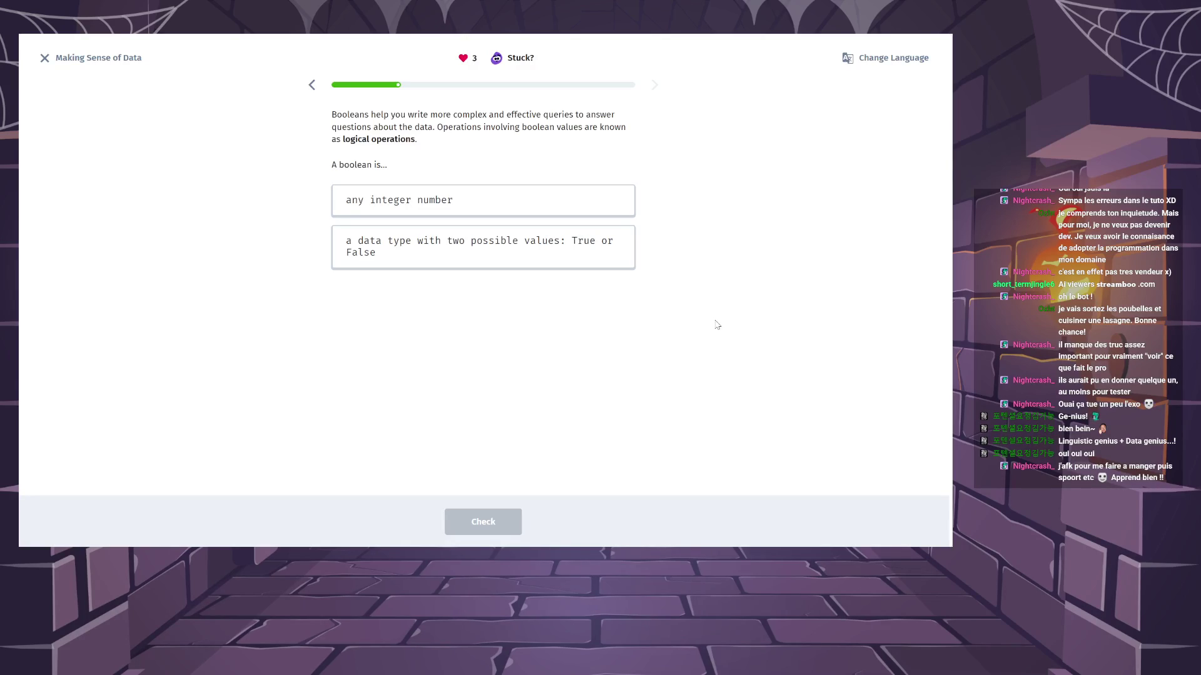
Define a boolean as a data type with two possible values, then continue.
click(602, 251)
click(514, 523)
click(514, 523)
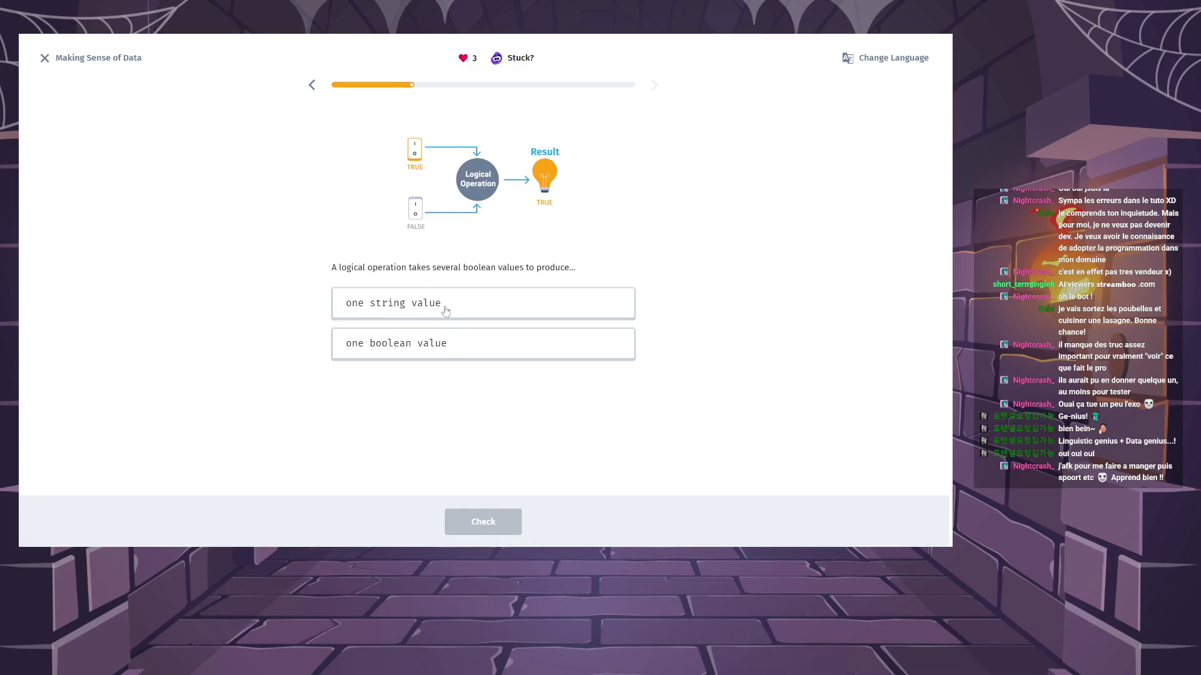
Answer 'one boolean value' to the follow-up question, then continue to the AND question.
click(450, 351)
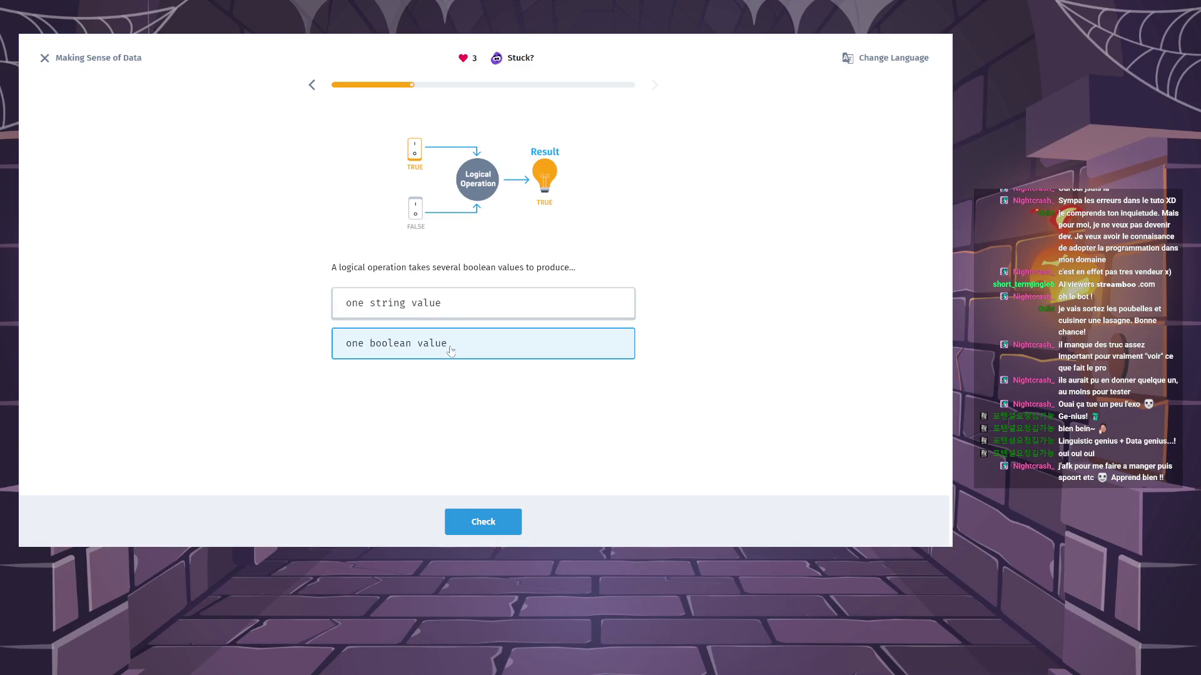
click(504, 518)
click(504, 517)
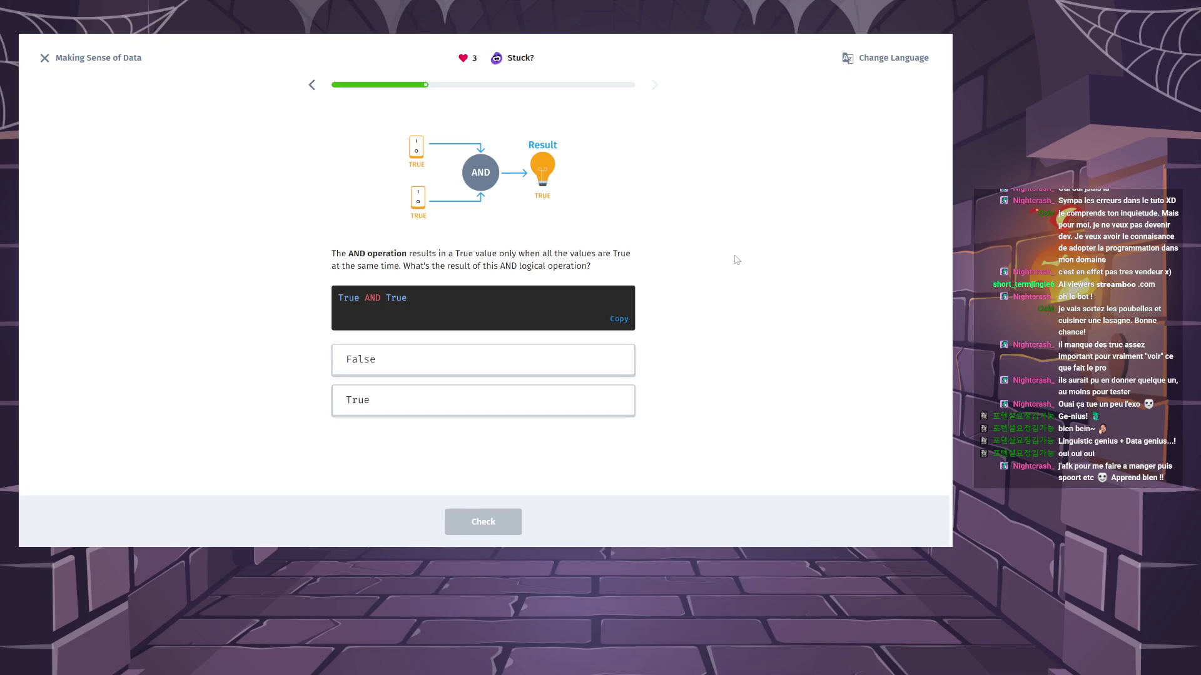
Answer True for True AND True, then move past the AND explanation slide.
click(570, 362)
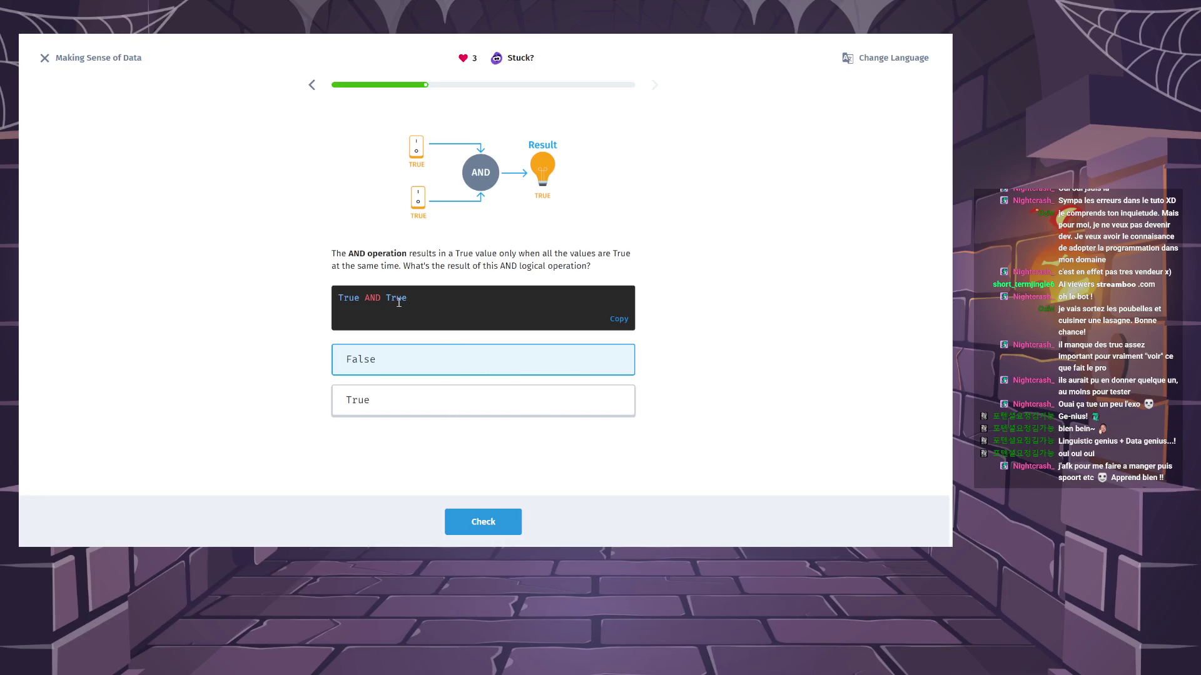
click(427, 402)
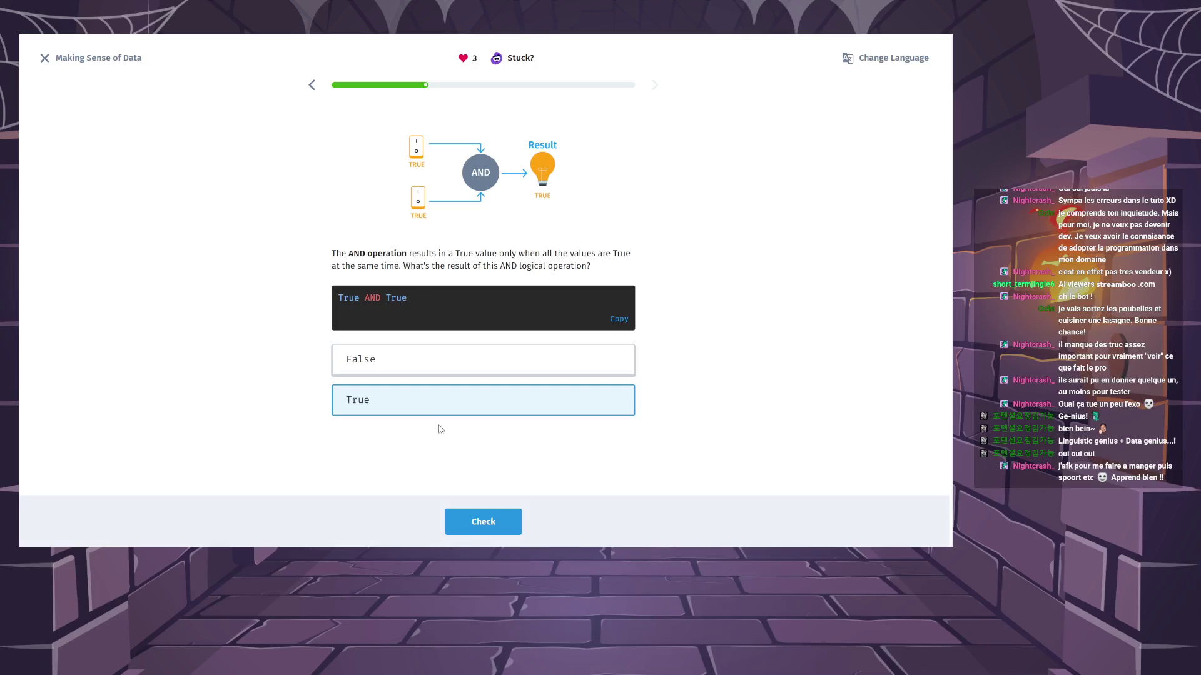
click(502, 524)
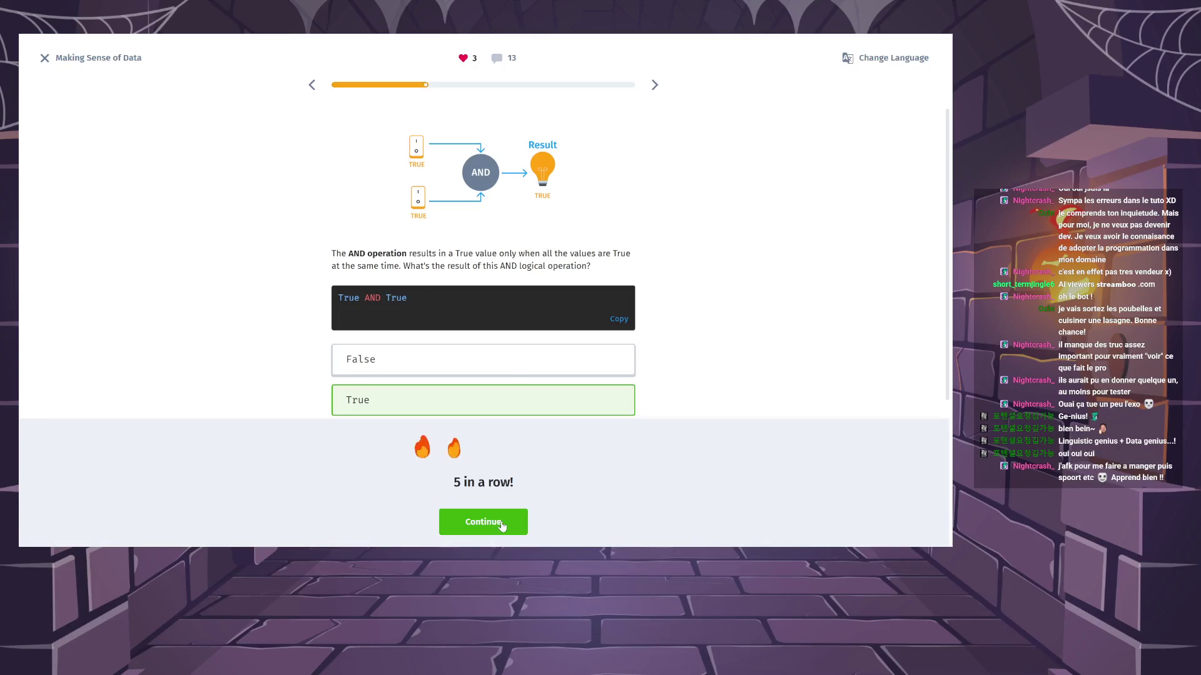
click(500, 524)
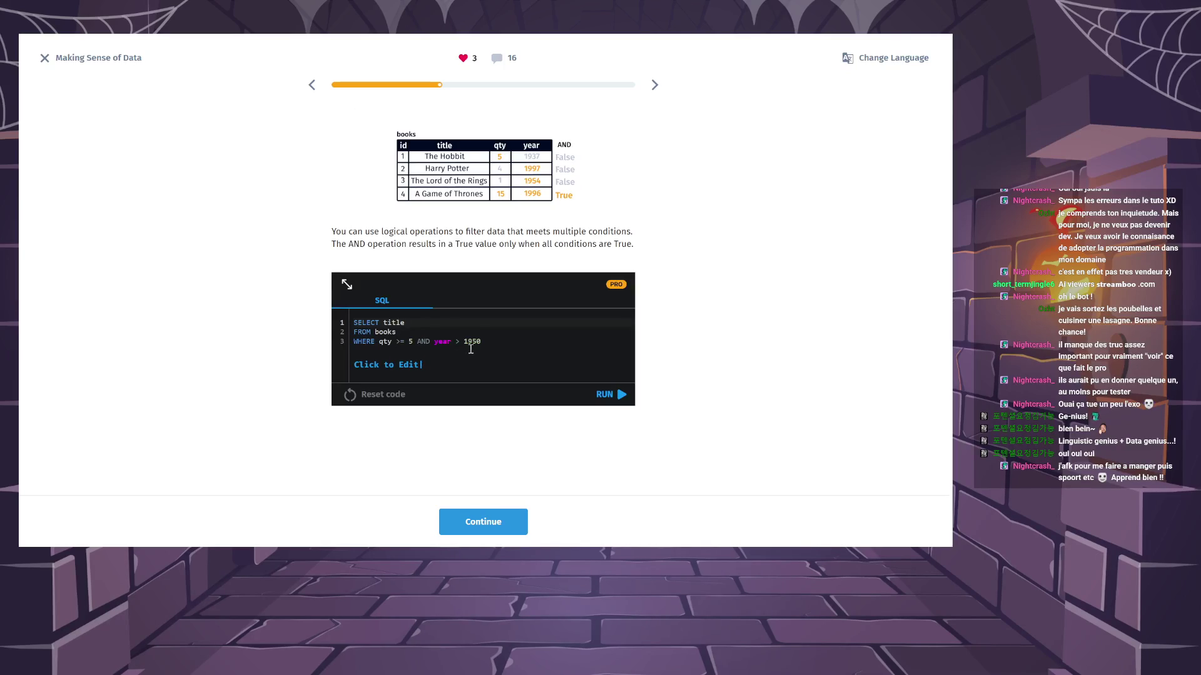
click(514, 522)
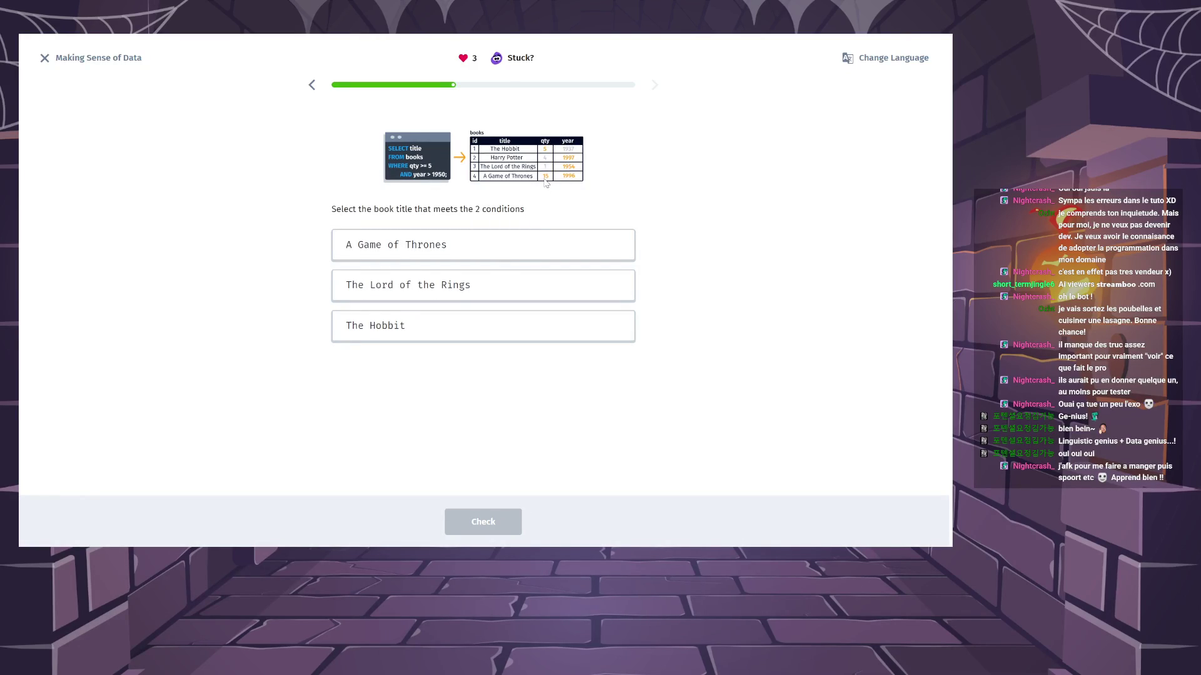
Choose A Game of Thrones as the title meeting qty >= 5 AND year > 1950.
click(554, 252)
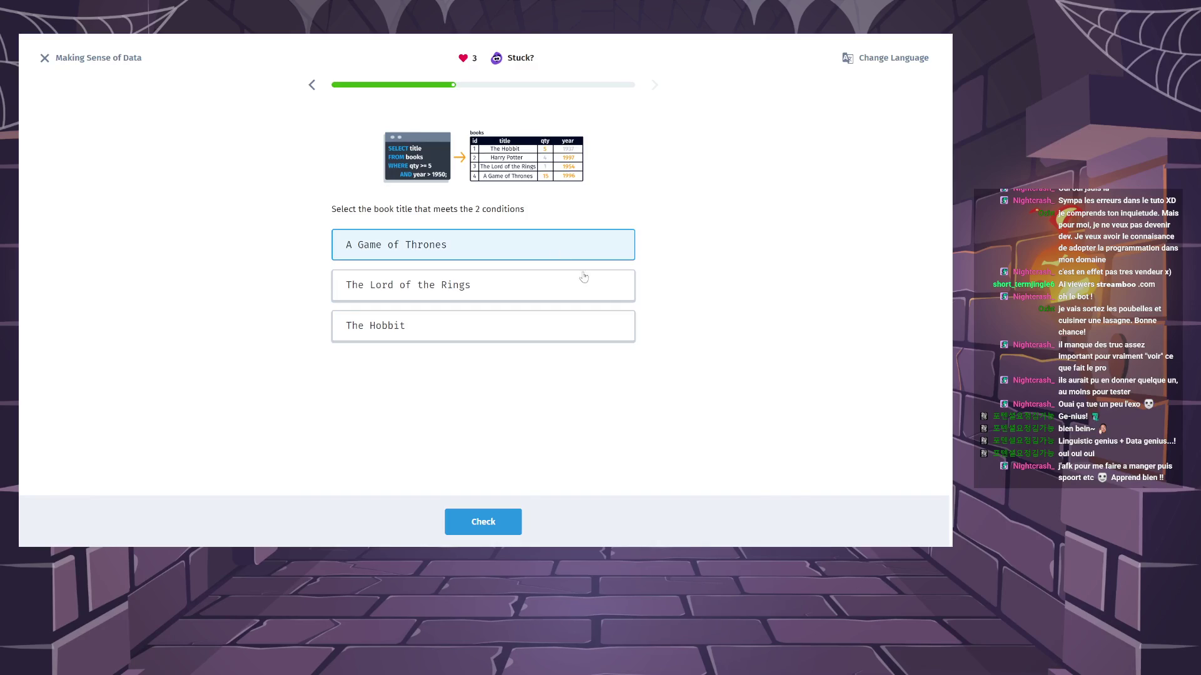
click(517, 524)
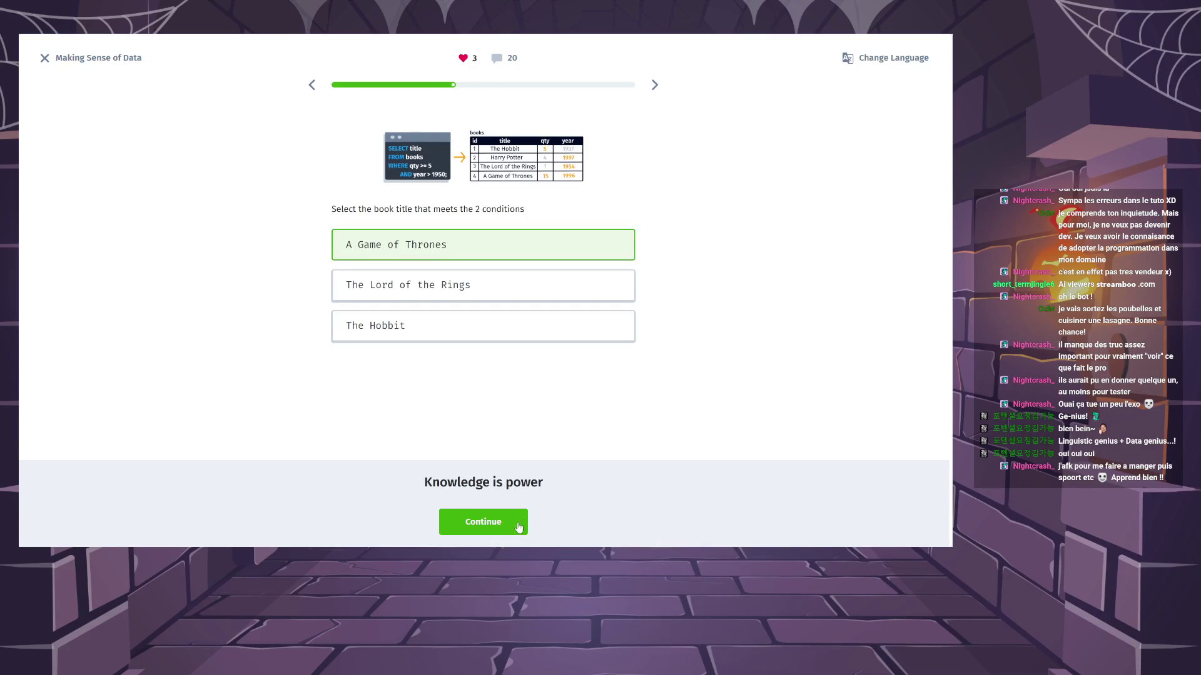
click(517, 524)
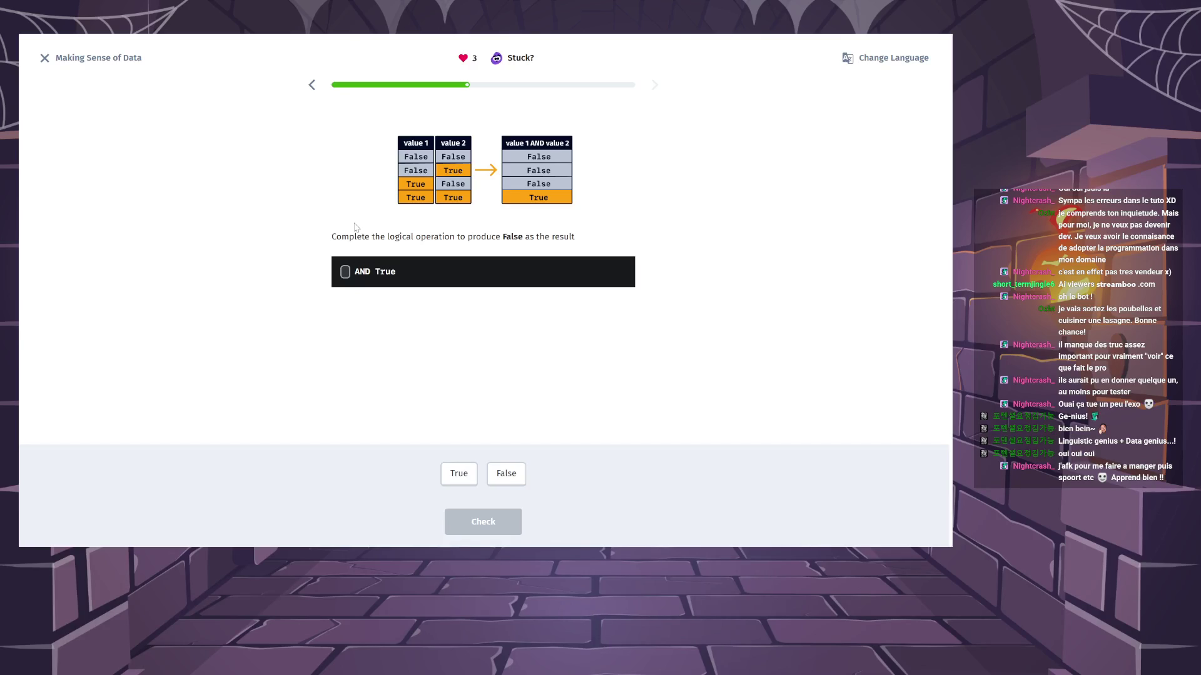
Fill the blank with False so 'False AND True' yields False, then continue.
click(510, 473)
click(507, 527)
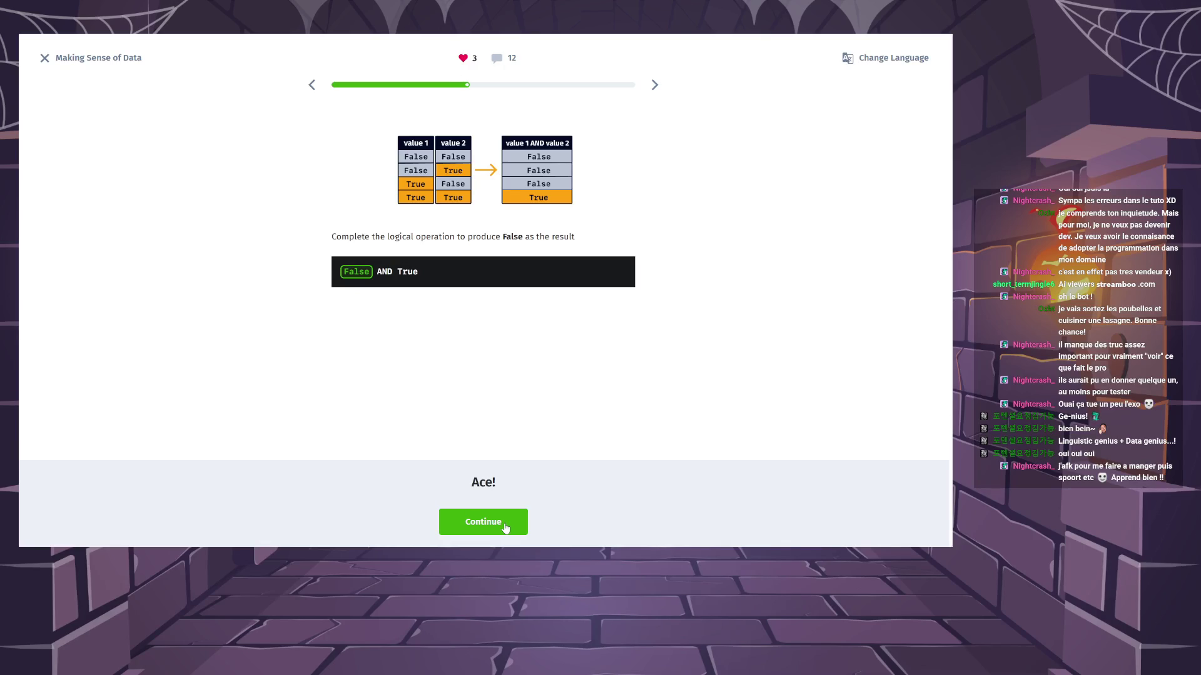
click(505, 529)
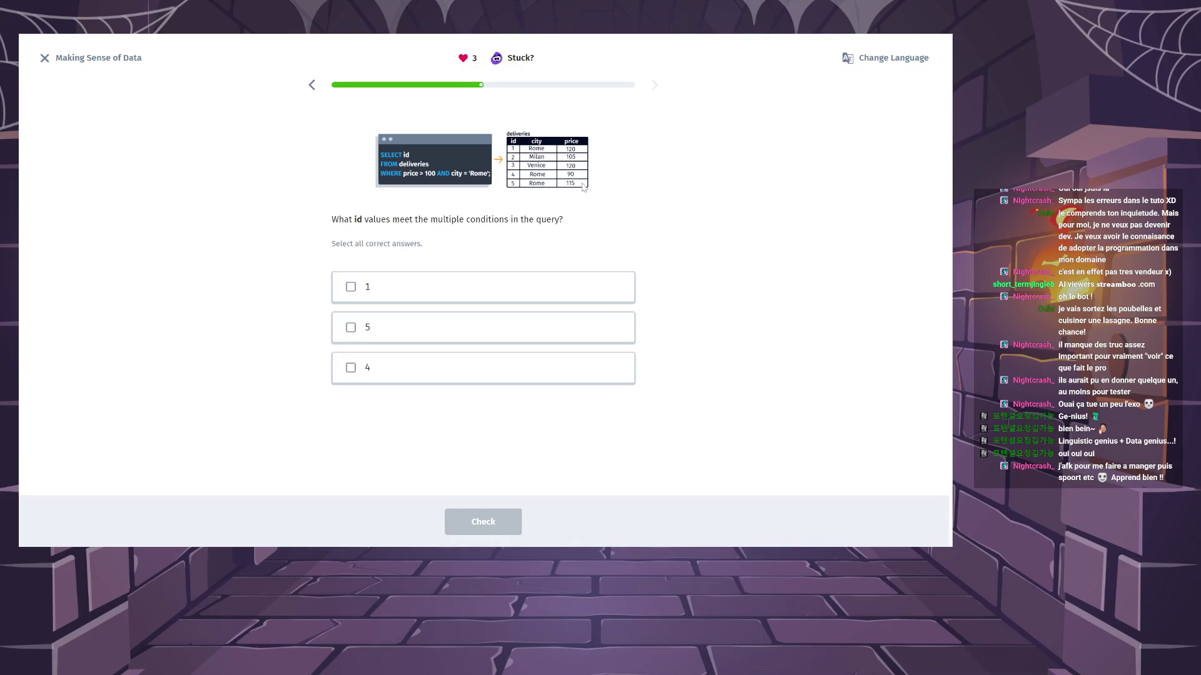
Select ids 1 and 5 as the rows meeting the deliveries query conditions, then continue.
click(483, 291)
click(470, 330)
click(501, 522)
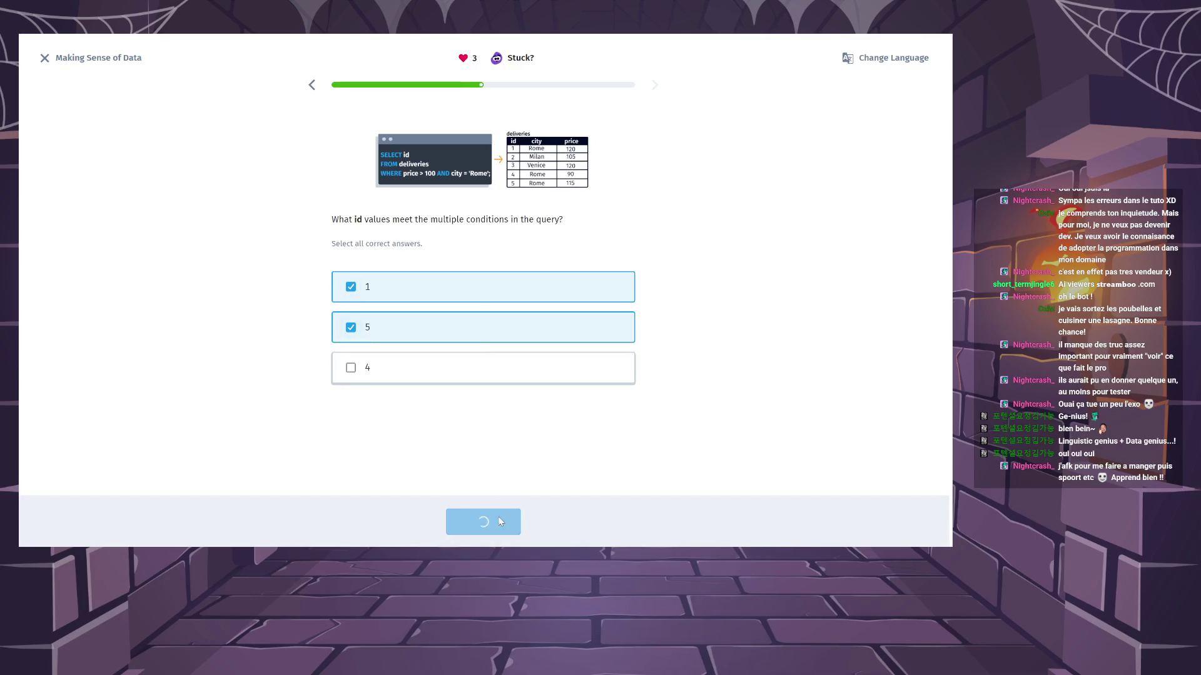
click(497, 521)
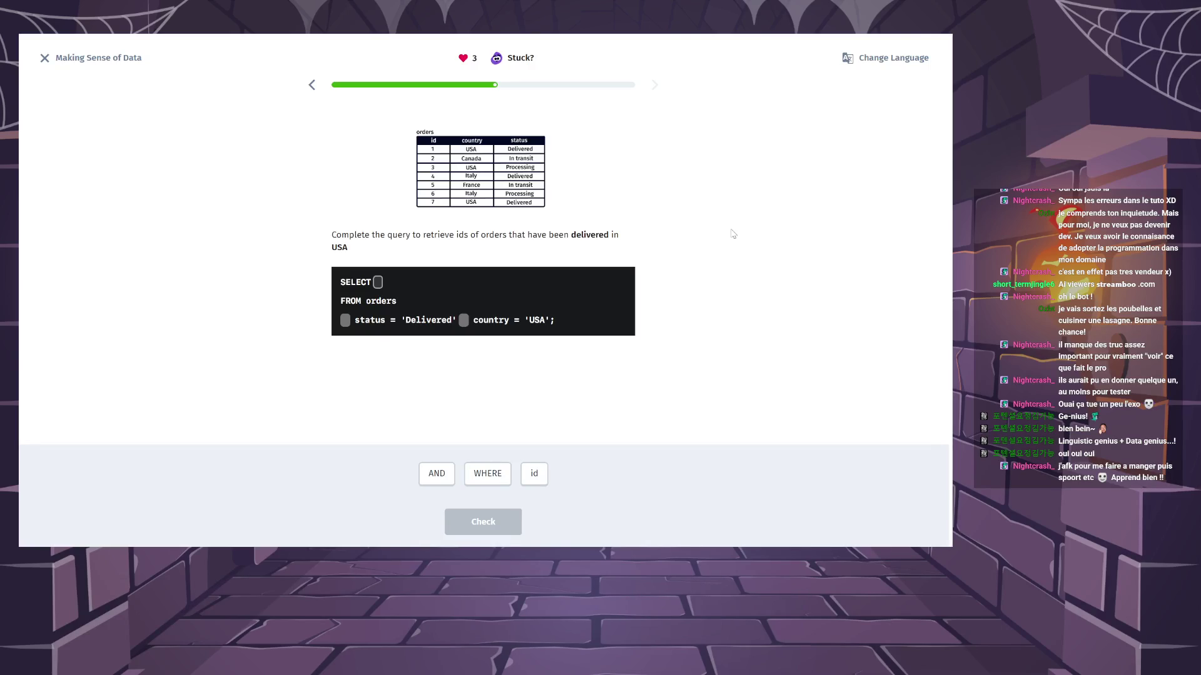
Complete the query as SELECT id … WHERE status = 'Delivered' AND country = 'USA'.
click(536, 482)
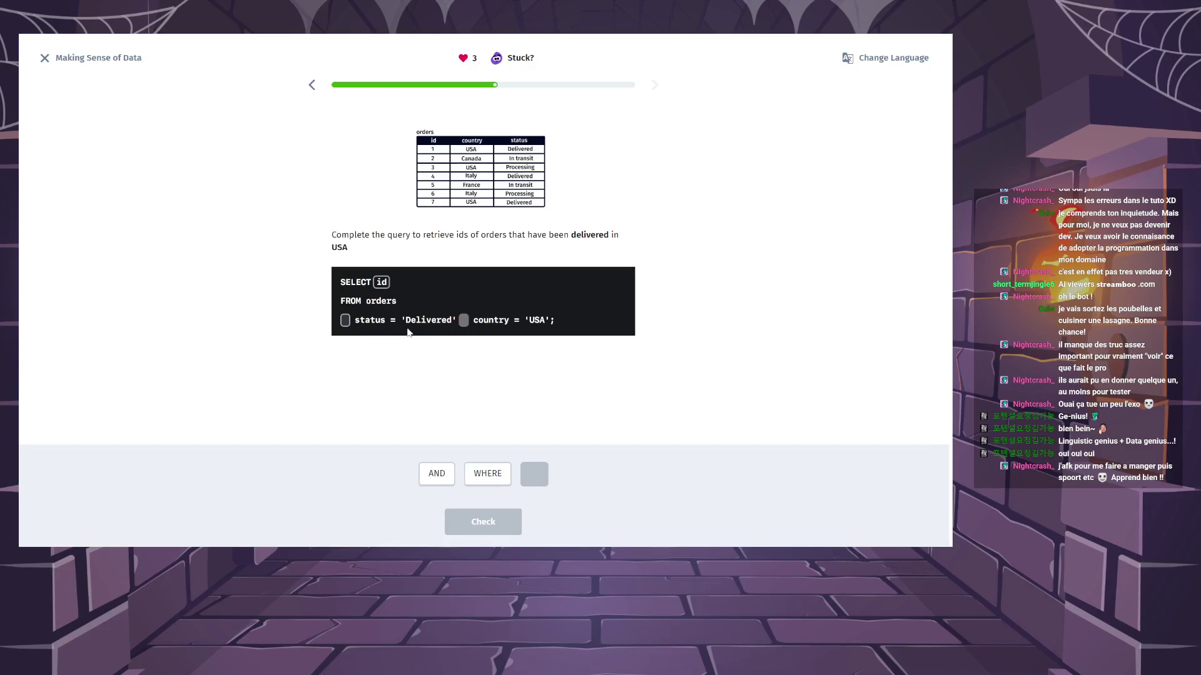
click(488, 473)
click(452, 470)
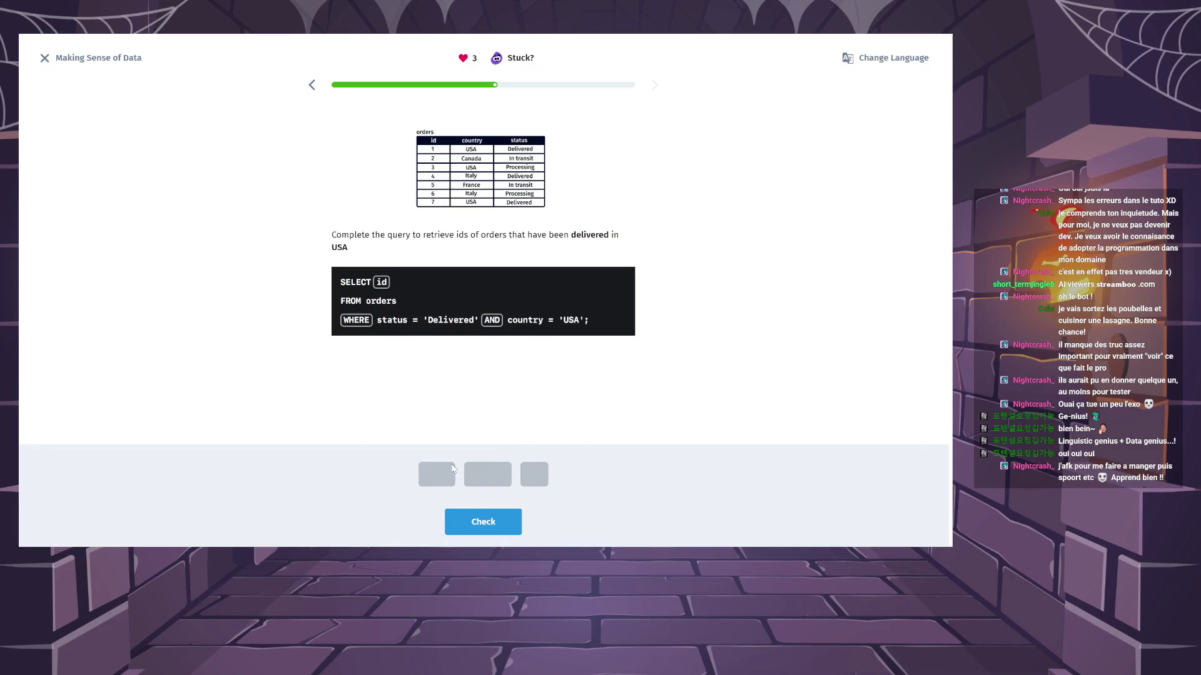
click(491, 524)
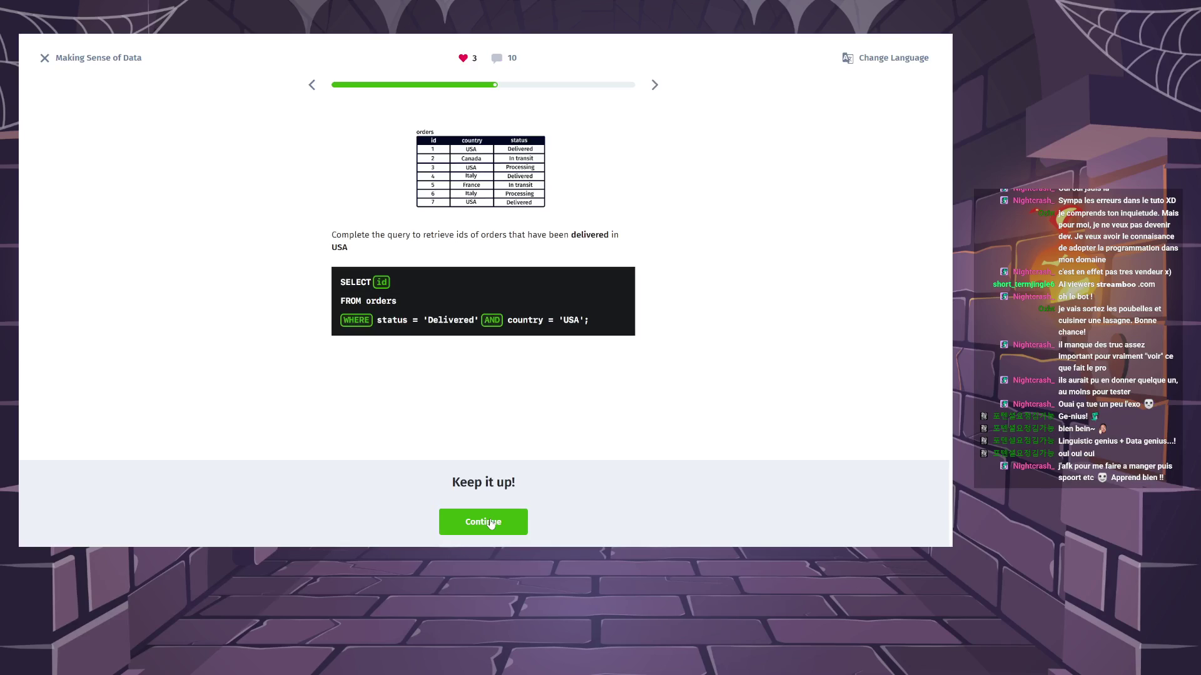
click(491, 524)
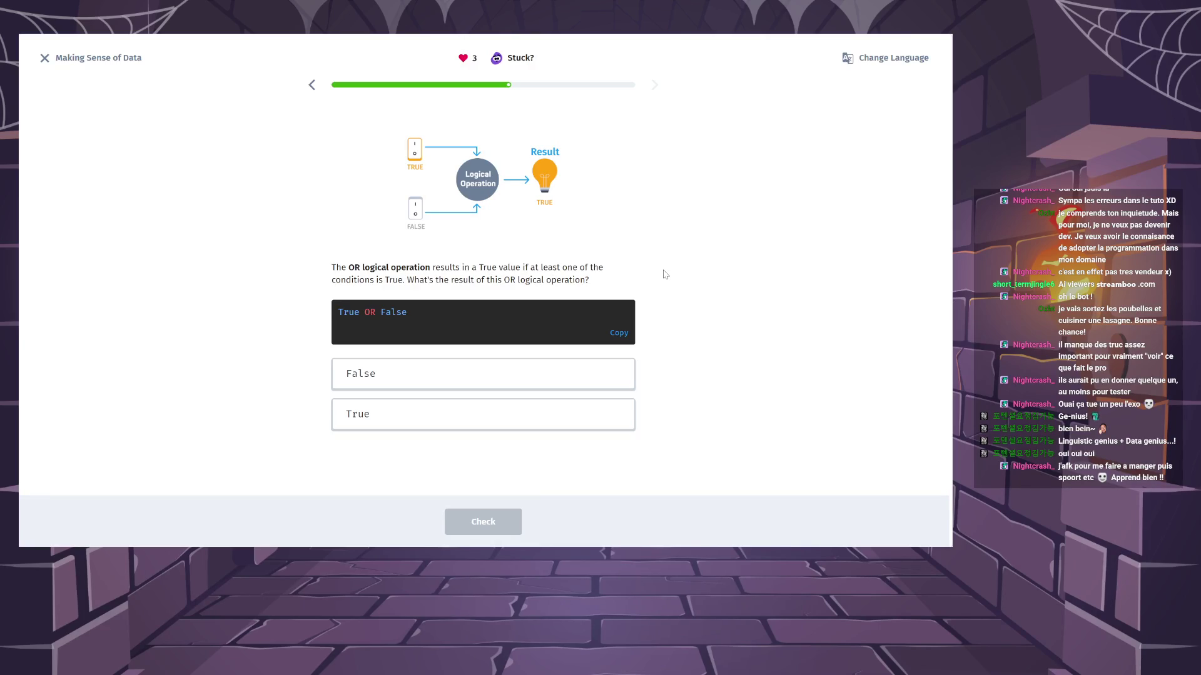
Give True as the result of True OR False, then continue.
click(438, 415)
click(491, 523)
click(491, 523)
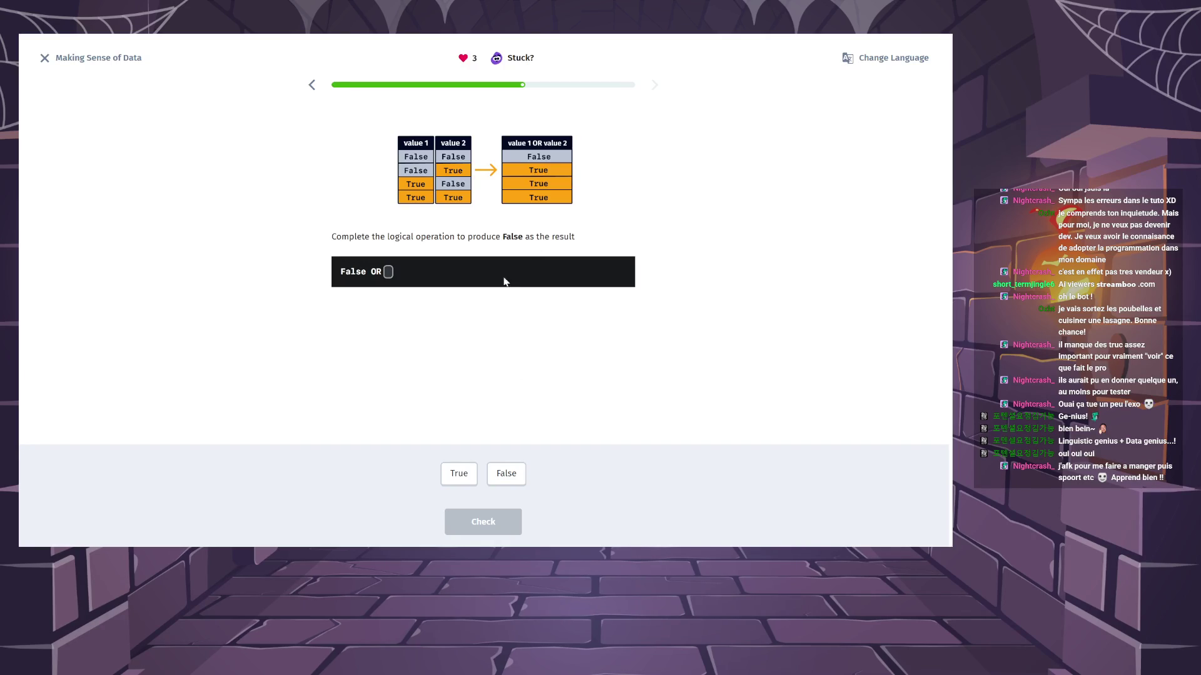
Finish 'False OR False' with the False chip, check it, browse the comments, then continue.
click(508, 477)
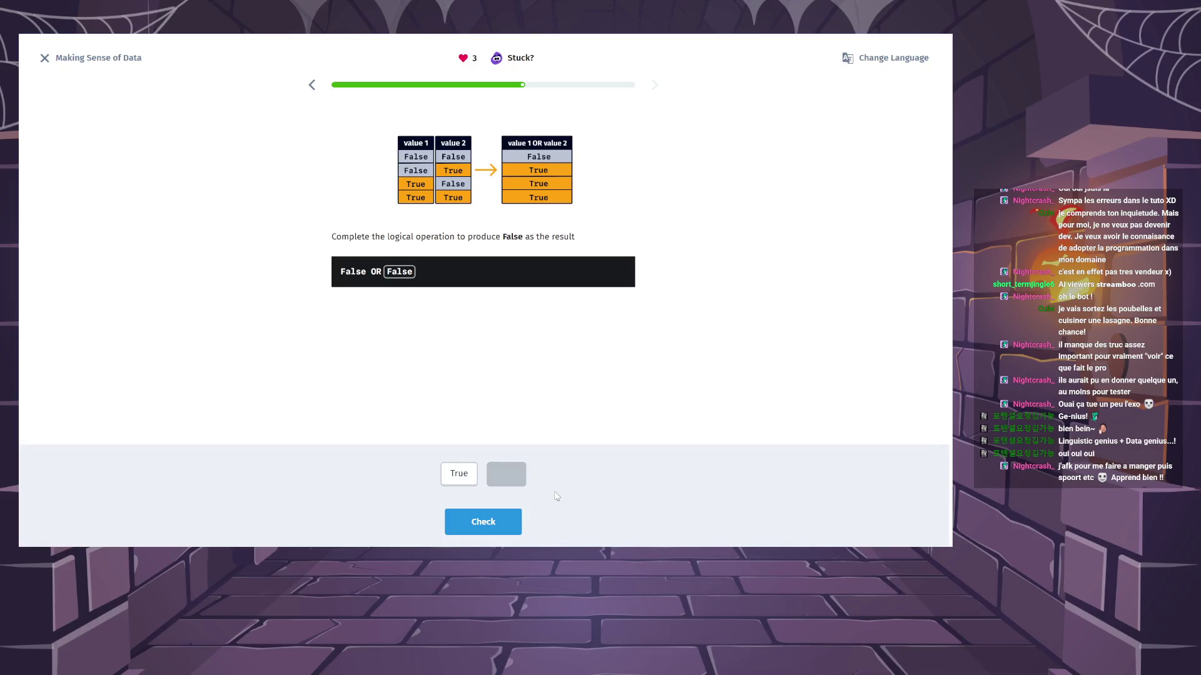
click(494, 521)
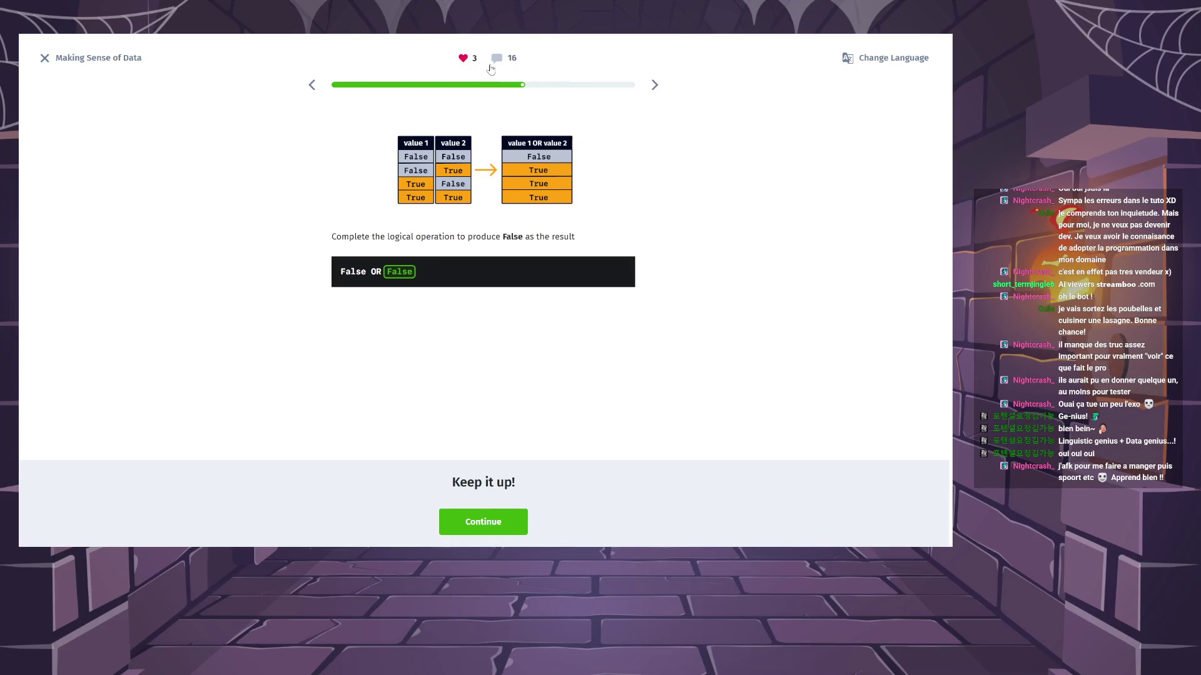
click(494, 59)
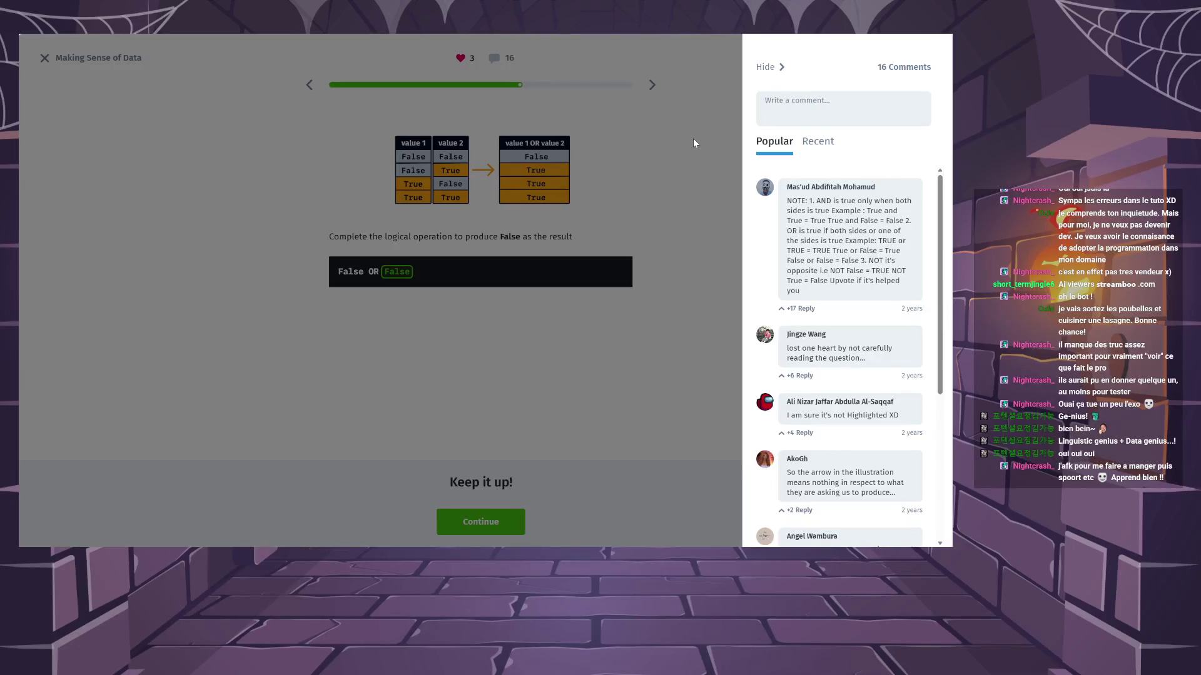
click(695, 174)
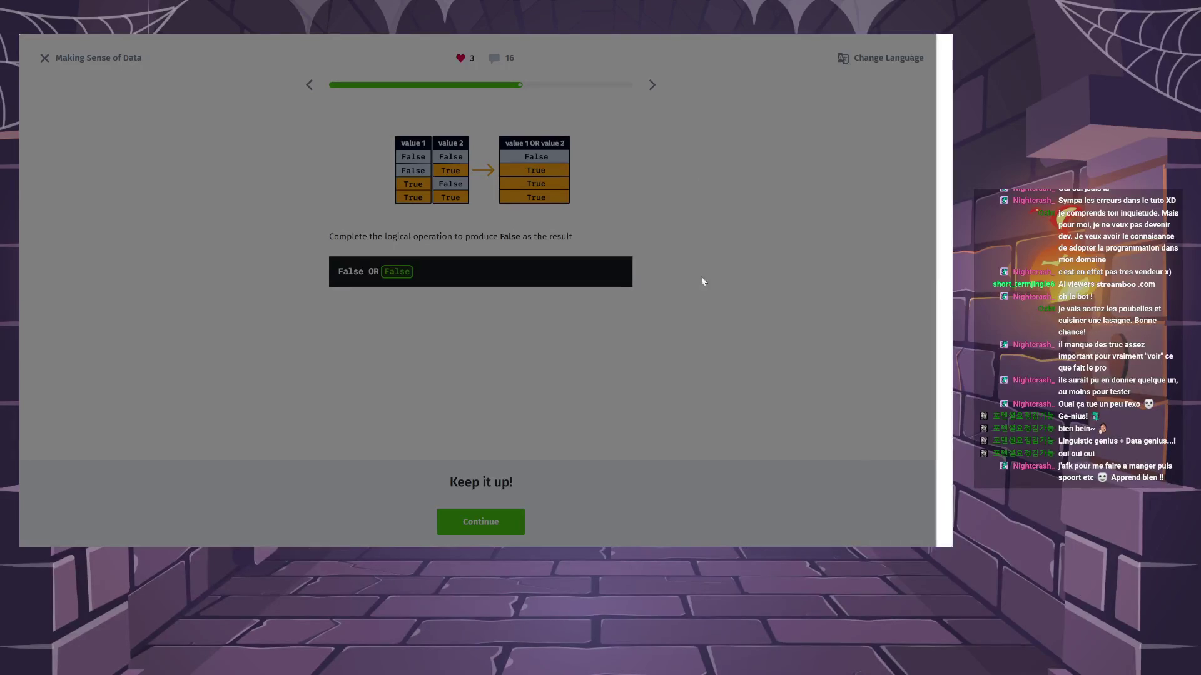
click(488, 518)
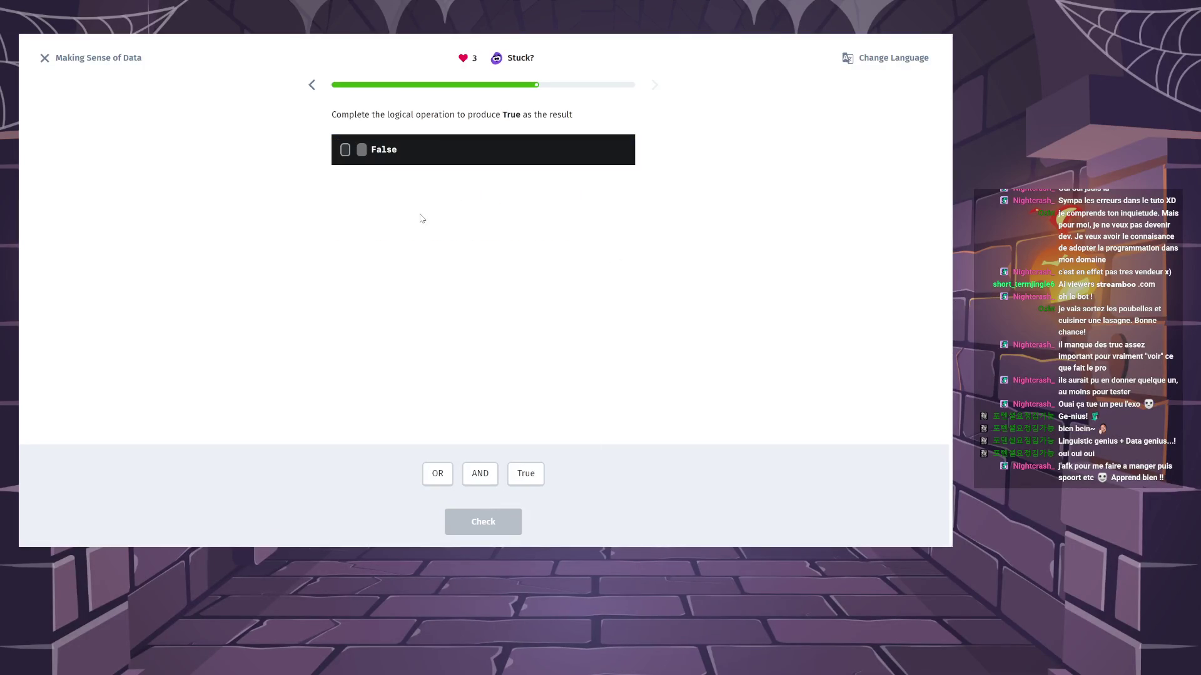
Build 'True OR False' to produce True, check it, and continue to the book query question.
click(526, 476)
click(438, 476)
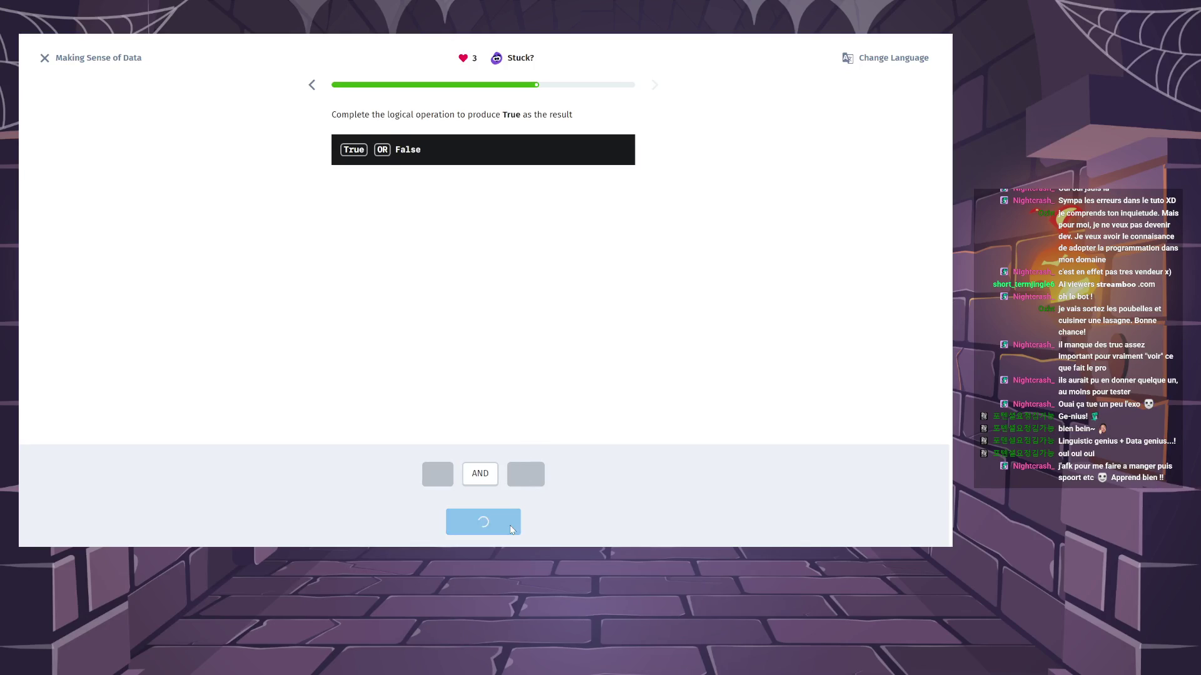
click(509, 527)
click(509, 530)
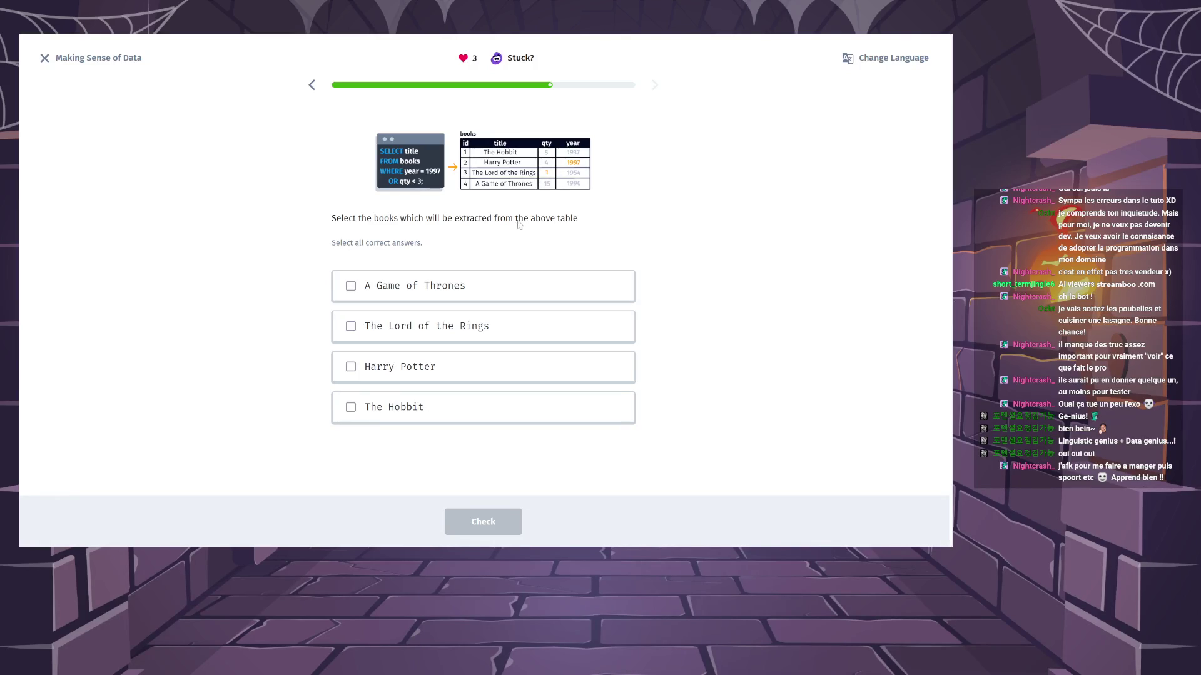
Select Harry Potter and The Lord of the Rings as the extracted books, check, and continue.
click(438, 368)
click(458, 326)
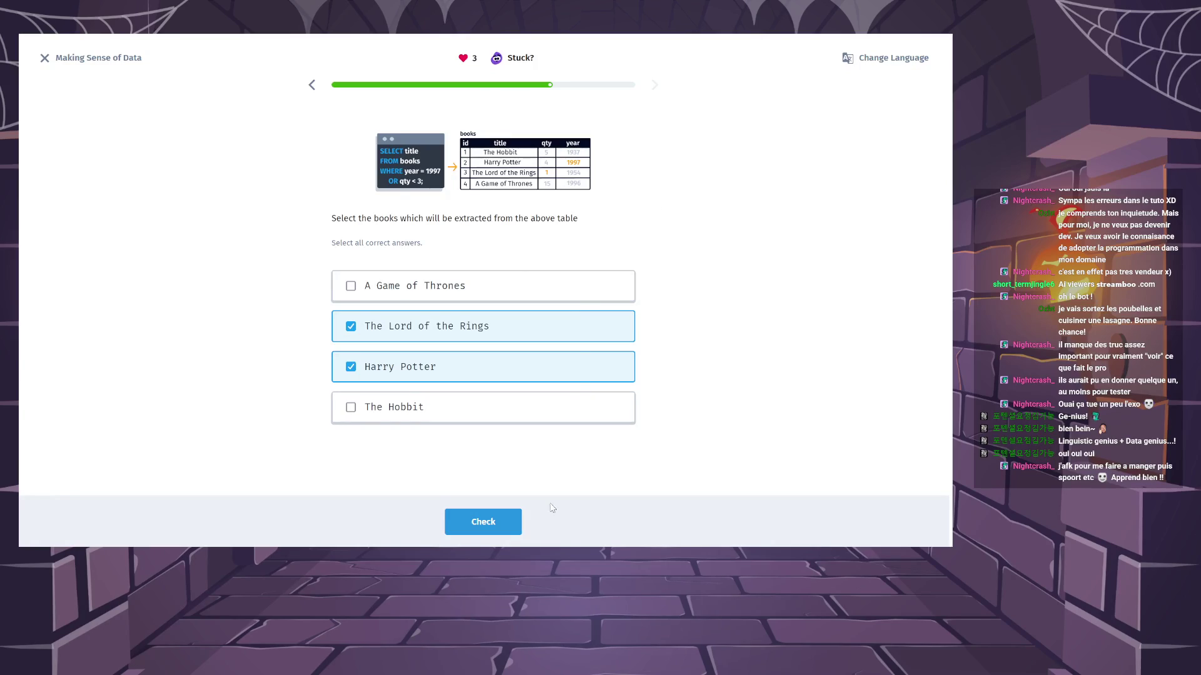
click(500, 524)
click(501, 524)
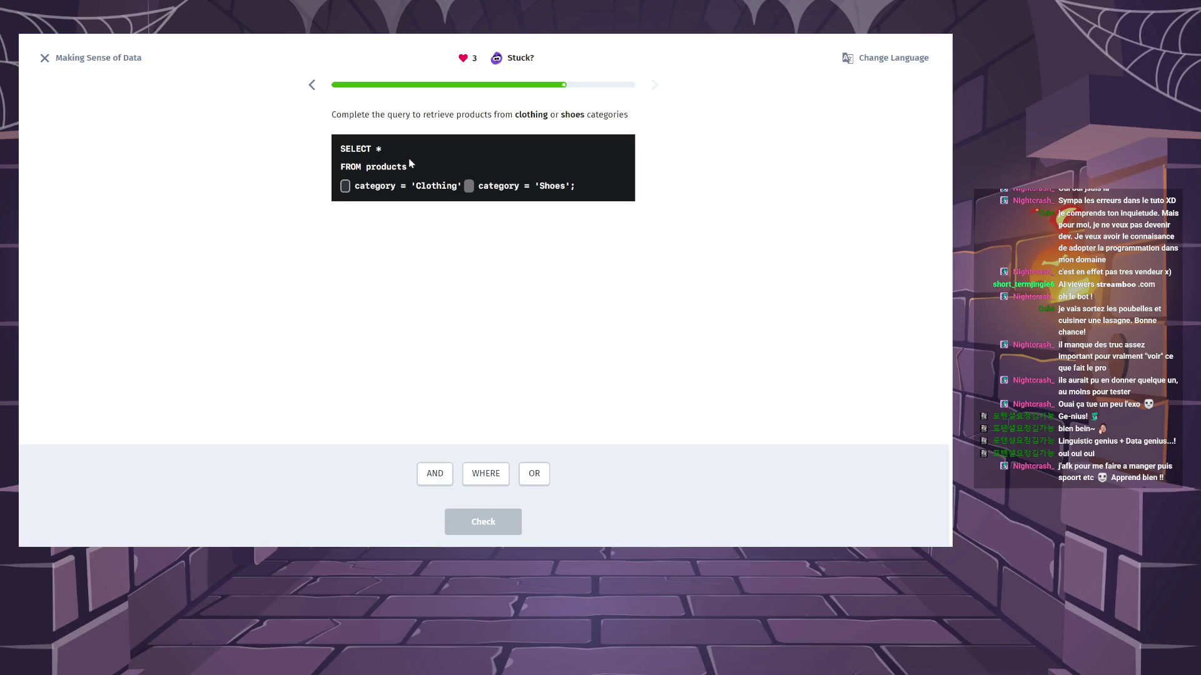
Fill the blanks with WHERE and OR for the Clothing-or-Shoes filter, check, and continue.
click(483, 474)
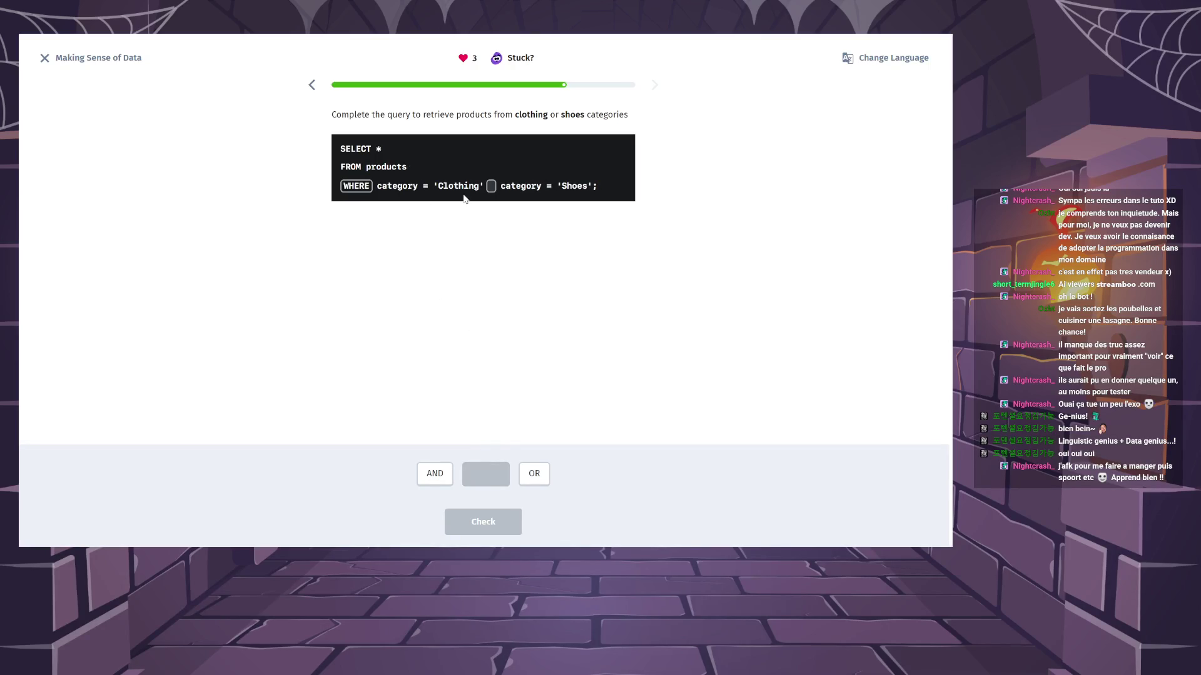
click(535, 475)
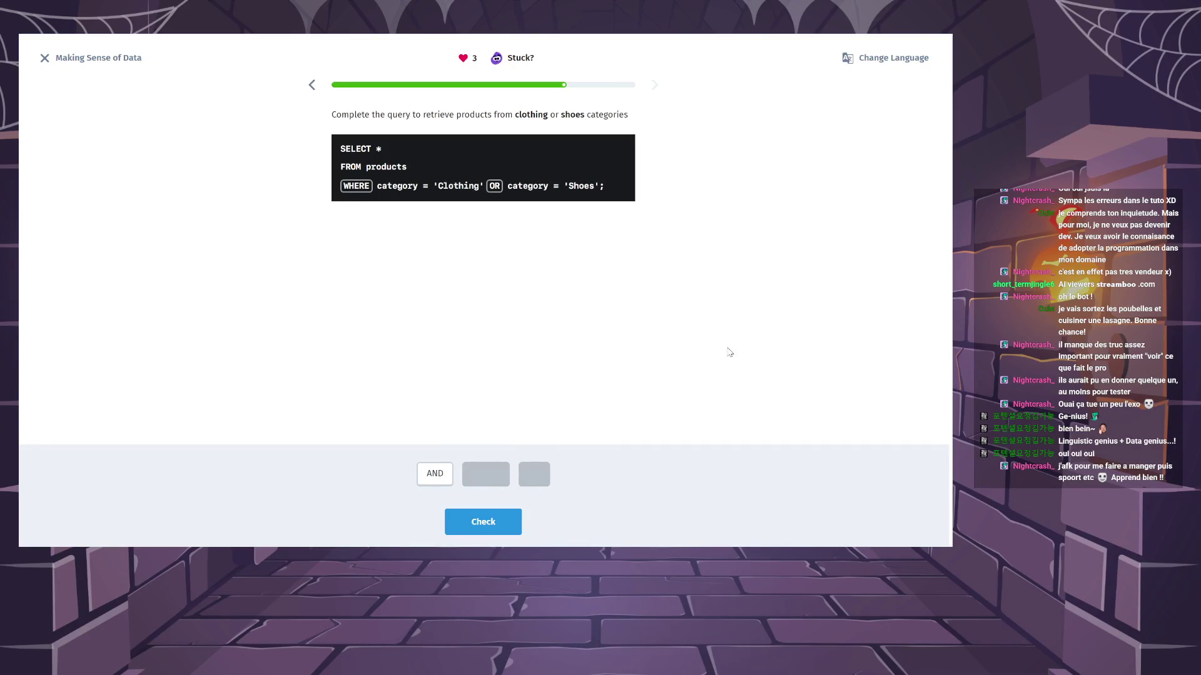
click(510, 519)
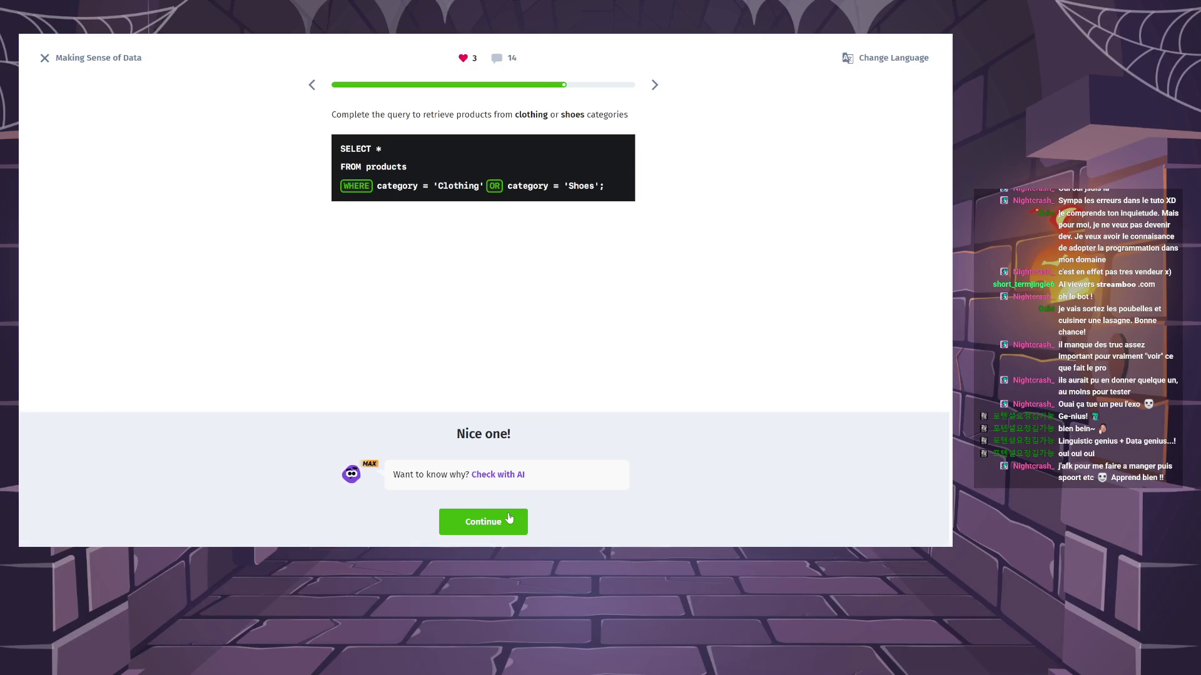
click(511, 514)
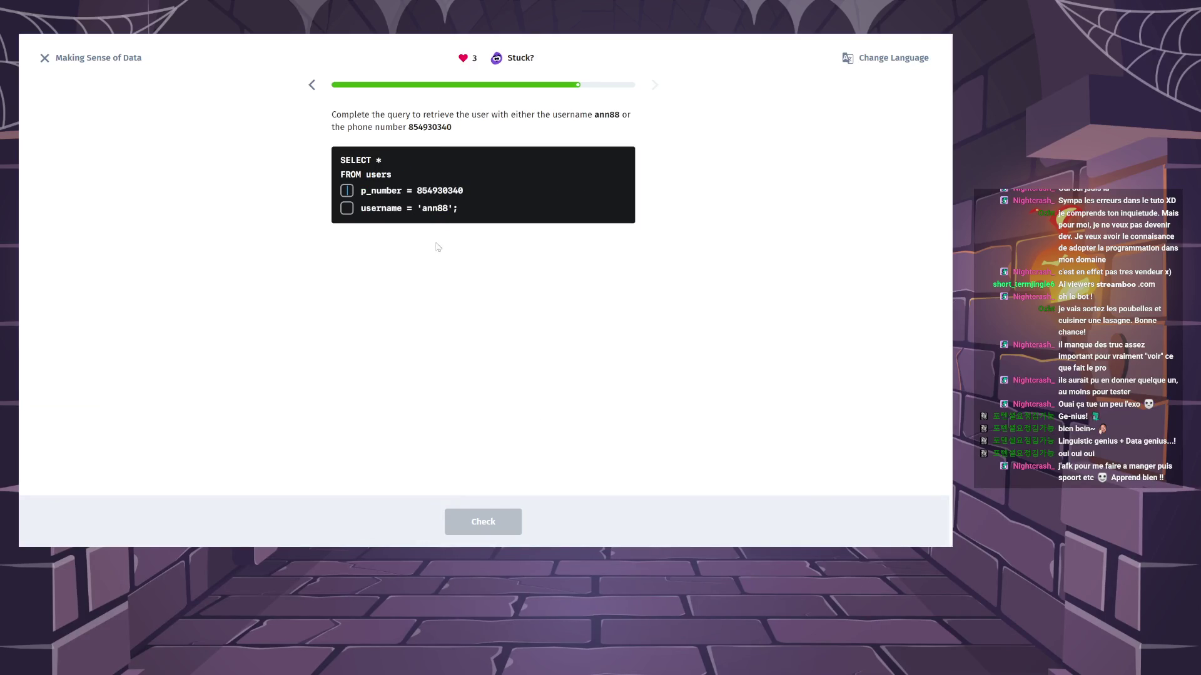